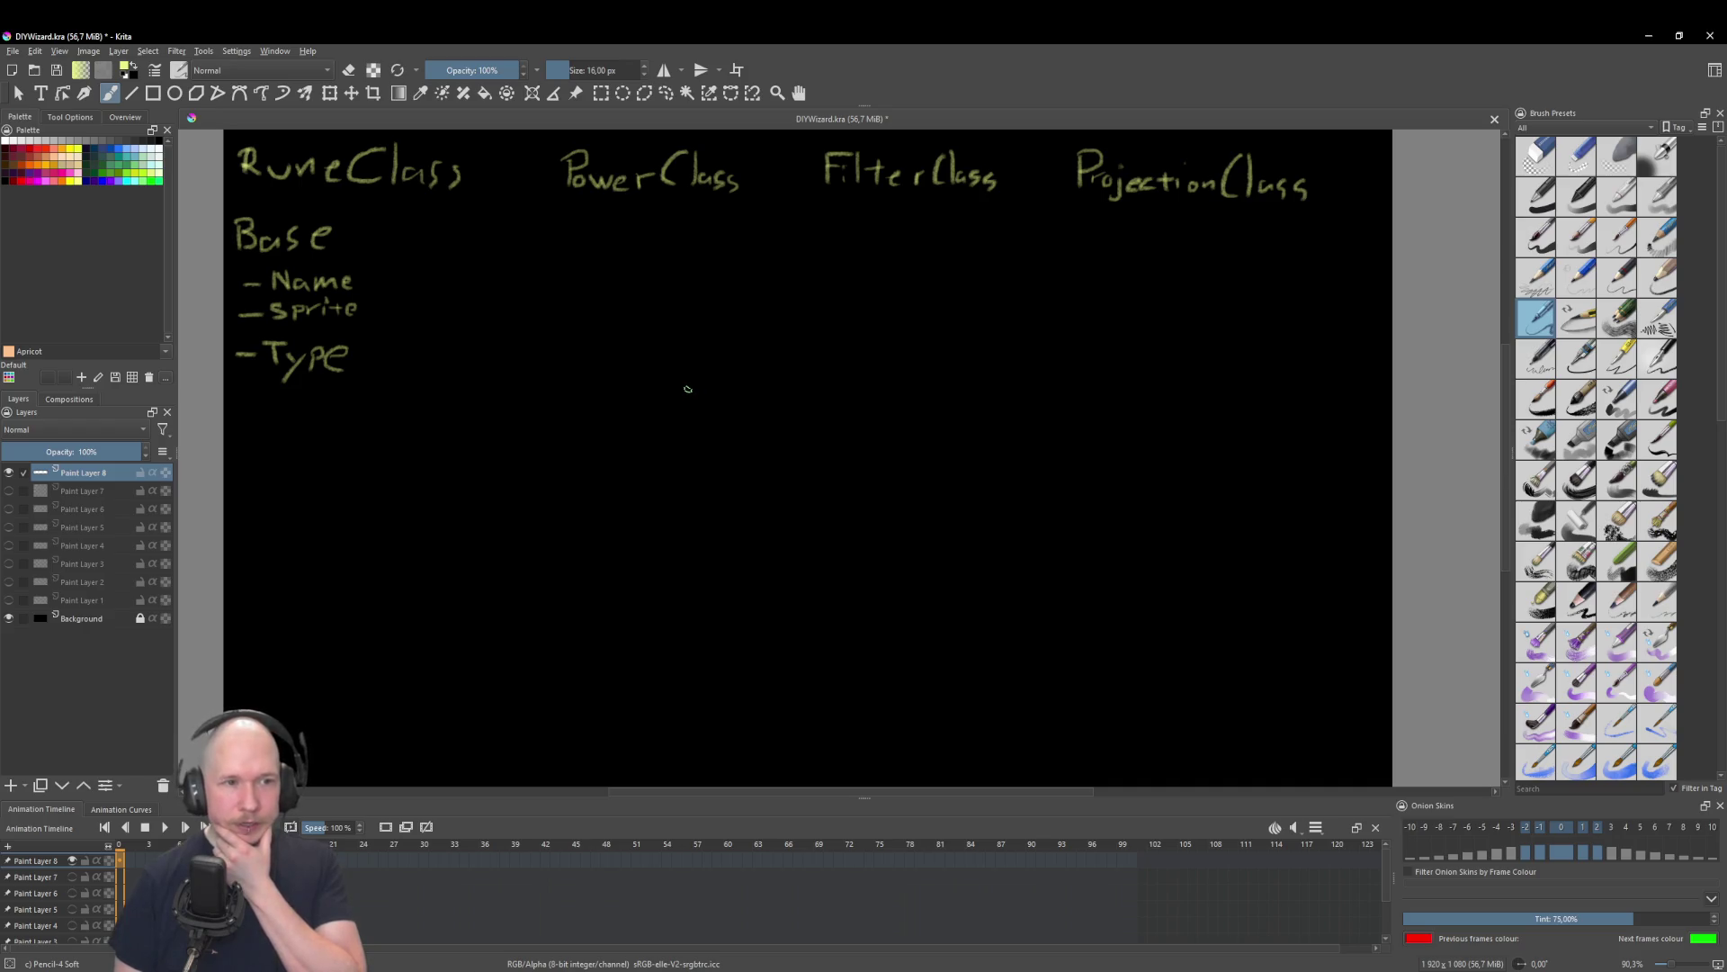
Step: Handwrite 1,2 + on the first row, with 1,7 written beside it and crossed out
drag(683, 388, 674, 420)
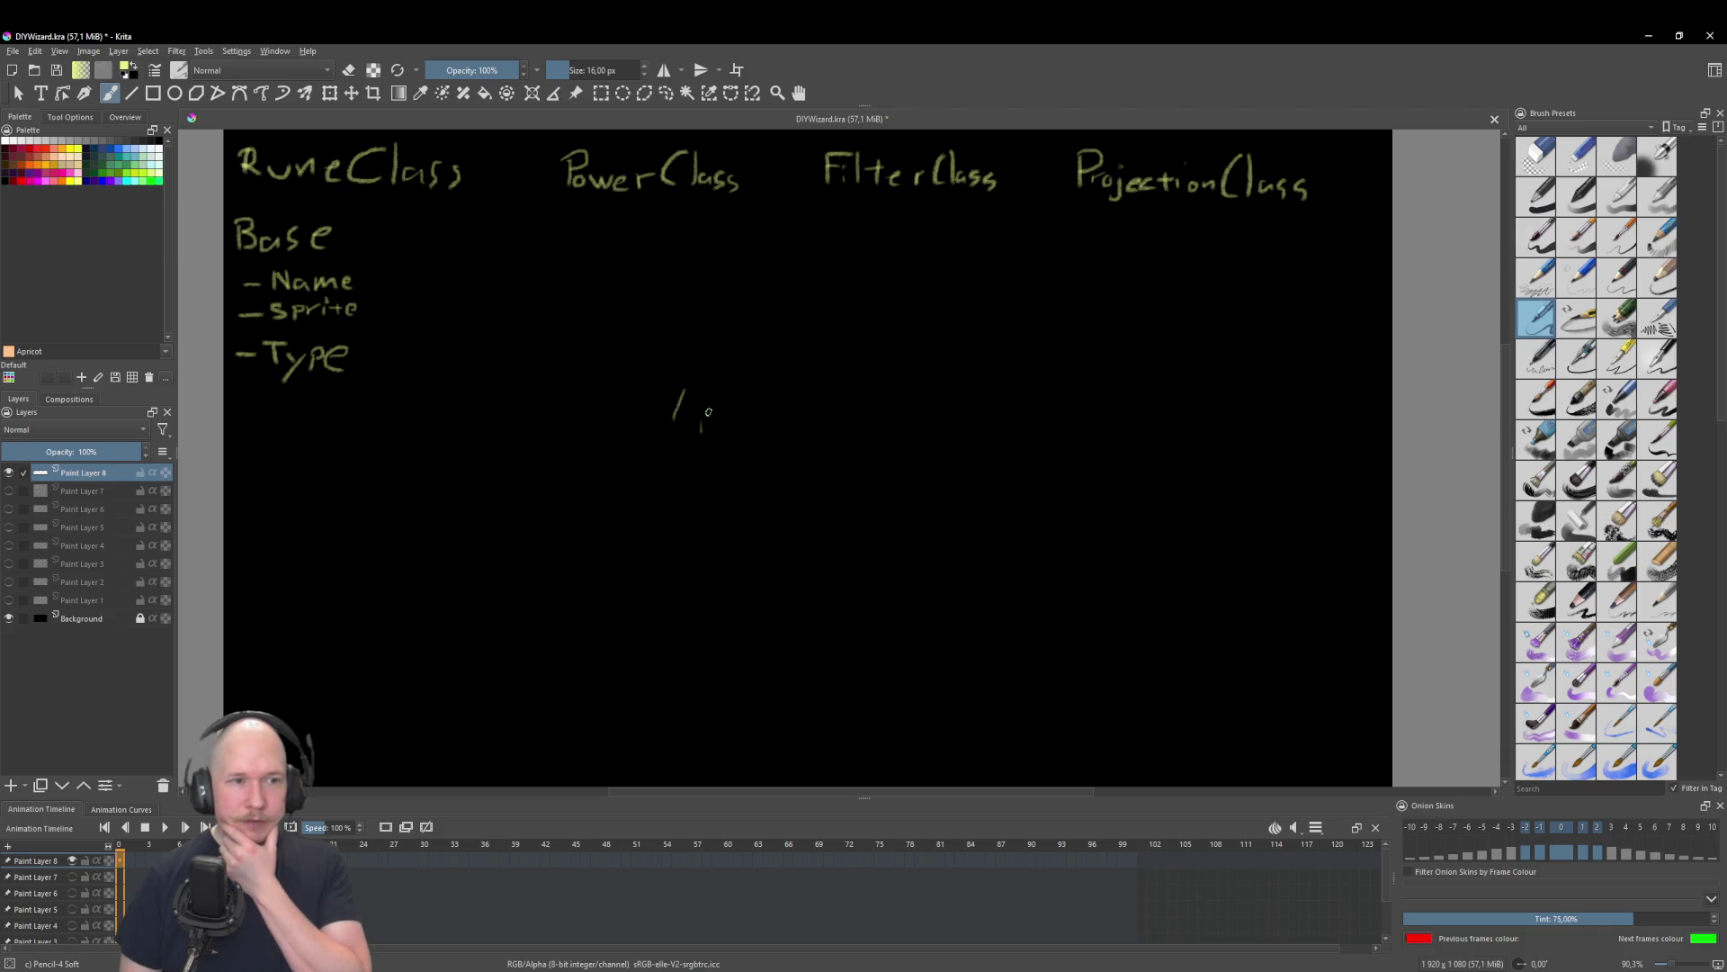
drag(728, 407, 741, 427)
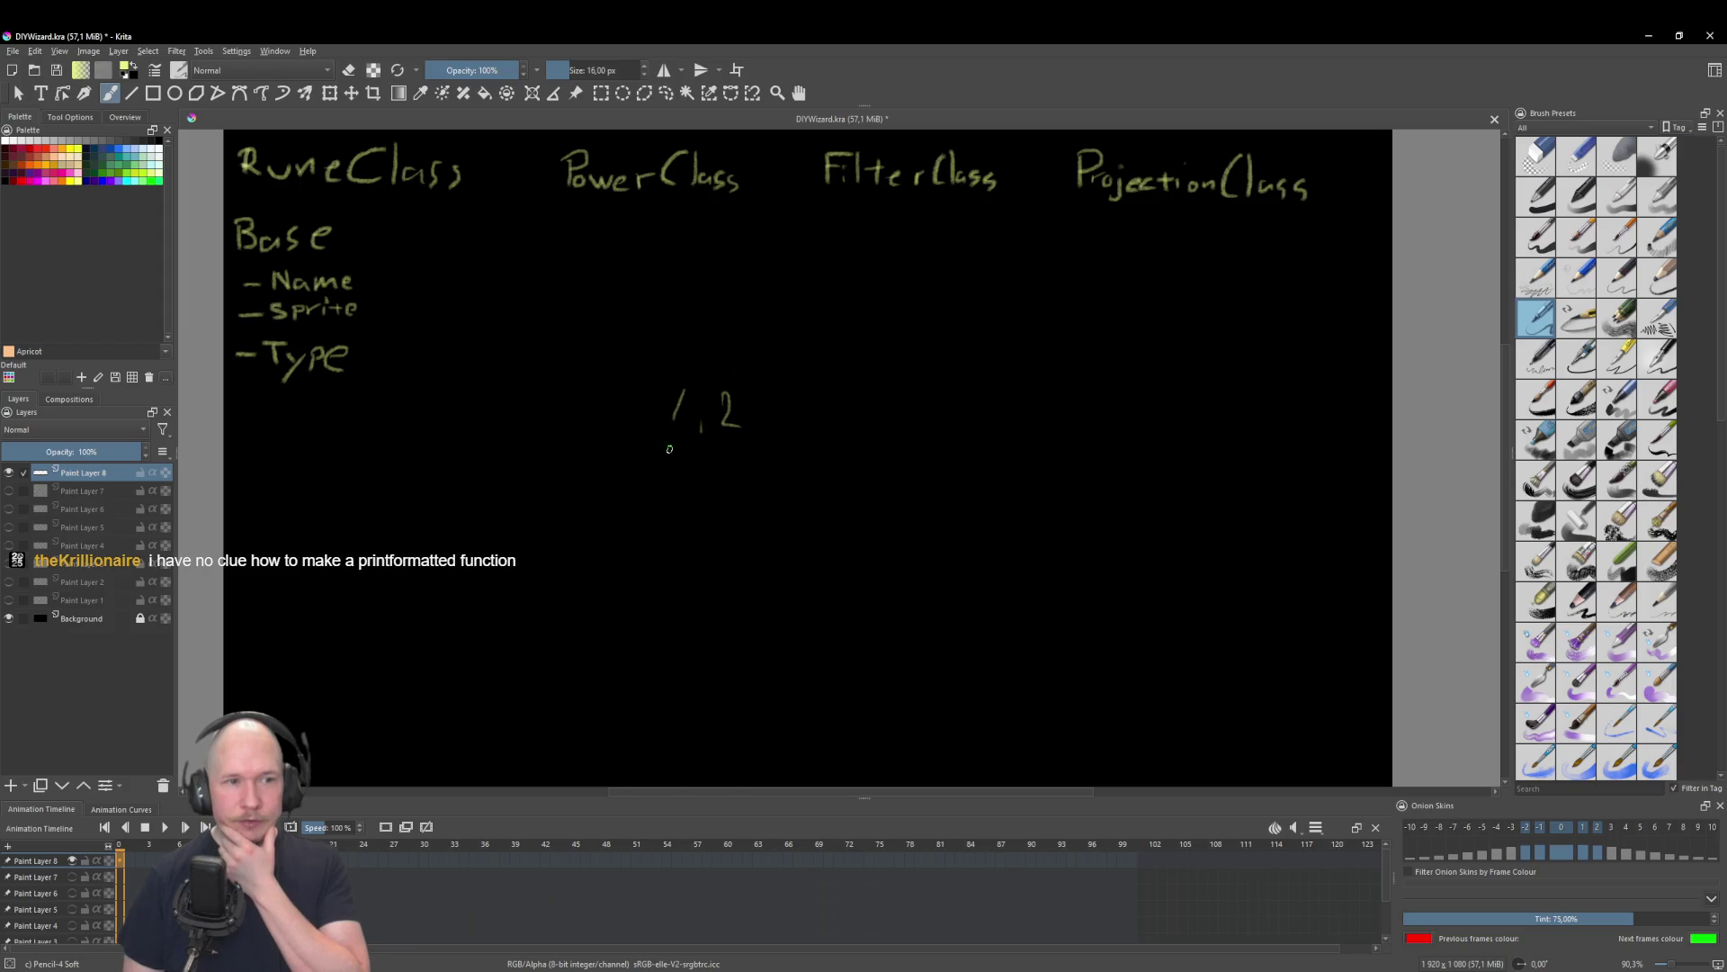
mouse_move(782, 399)
mouse_down()
mouse_move(781, 425)
mouse_move(858, 423)
mouse_up()
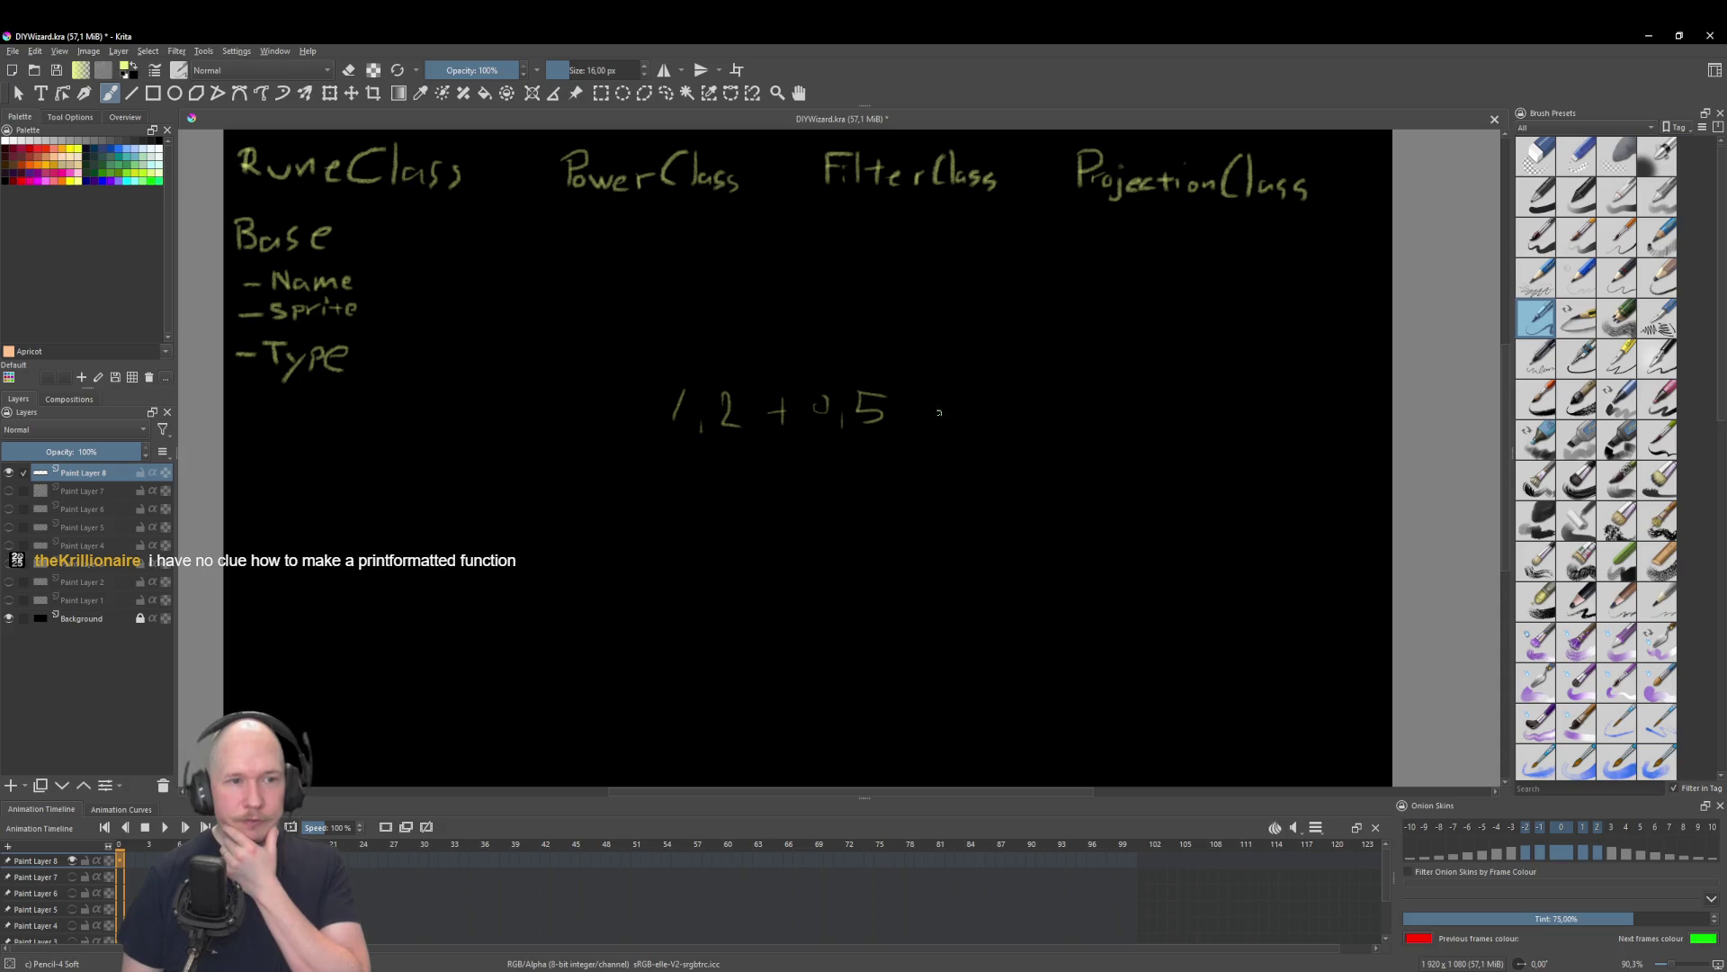
drag(987, 415, 987, 426)
drag(1000, 393, 1012, 421)
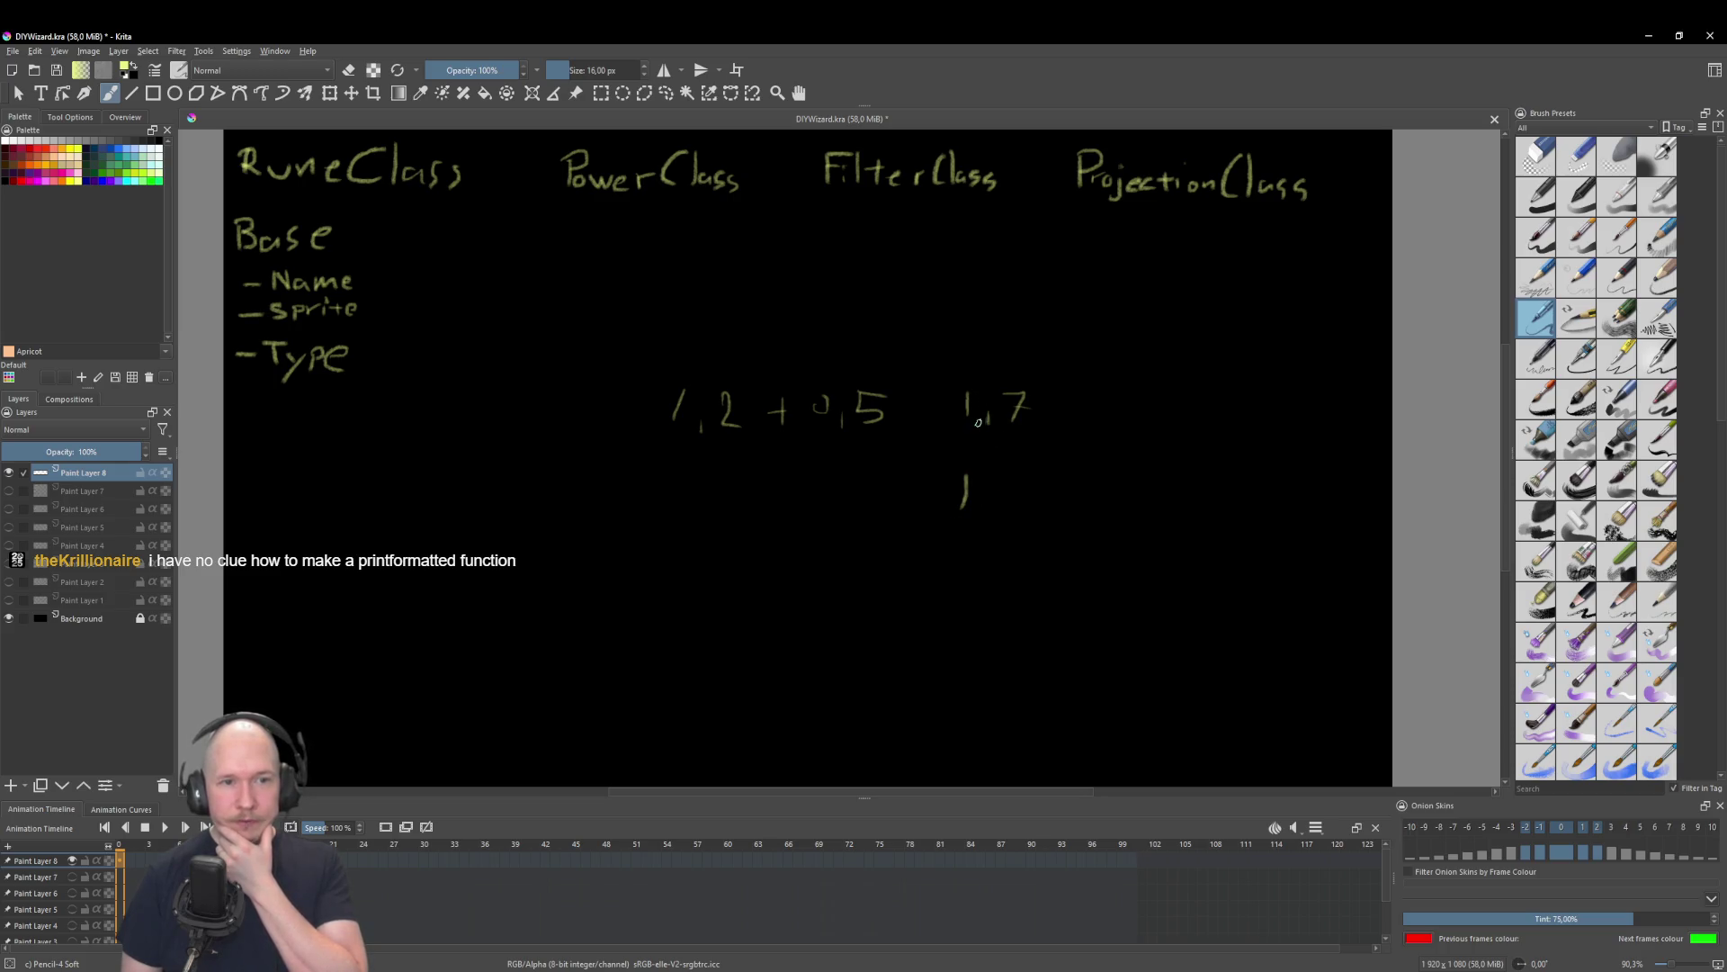
drag(976, 430, 1029, 393)
drag(989, 398, 1045, 438)
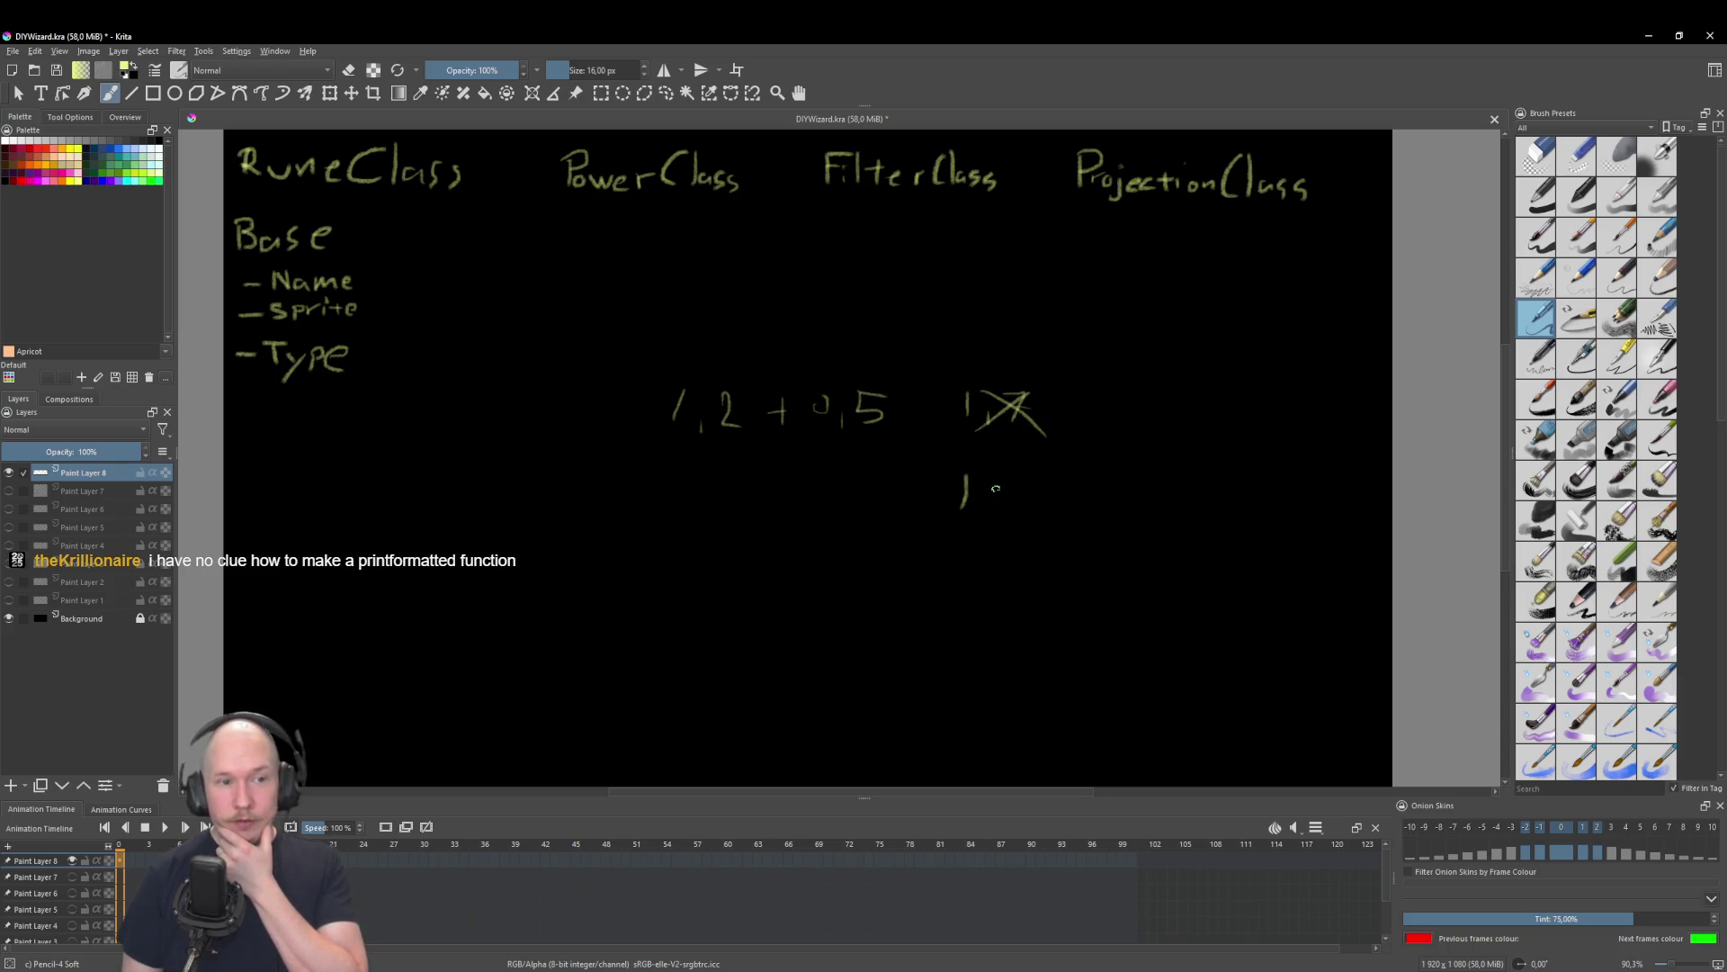
Step: Write 1,5 on a second row and start a third row of numbers beneath it
mouse_move(672, 462)
mouse_down()
mouse_move(674, 493)
mouse_move(727, 507)
mouse_up()
mouse_move(720, 469)
mouse_down()
mouse_move(824, 512)
mouse_move(870, 470)
mouse_up()
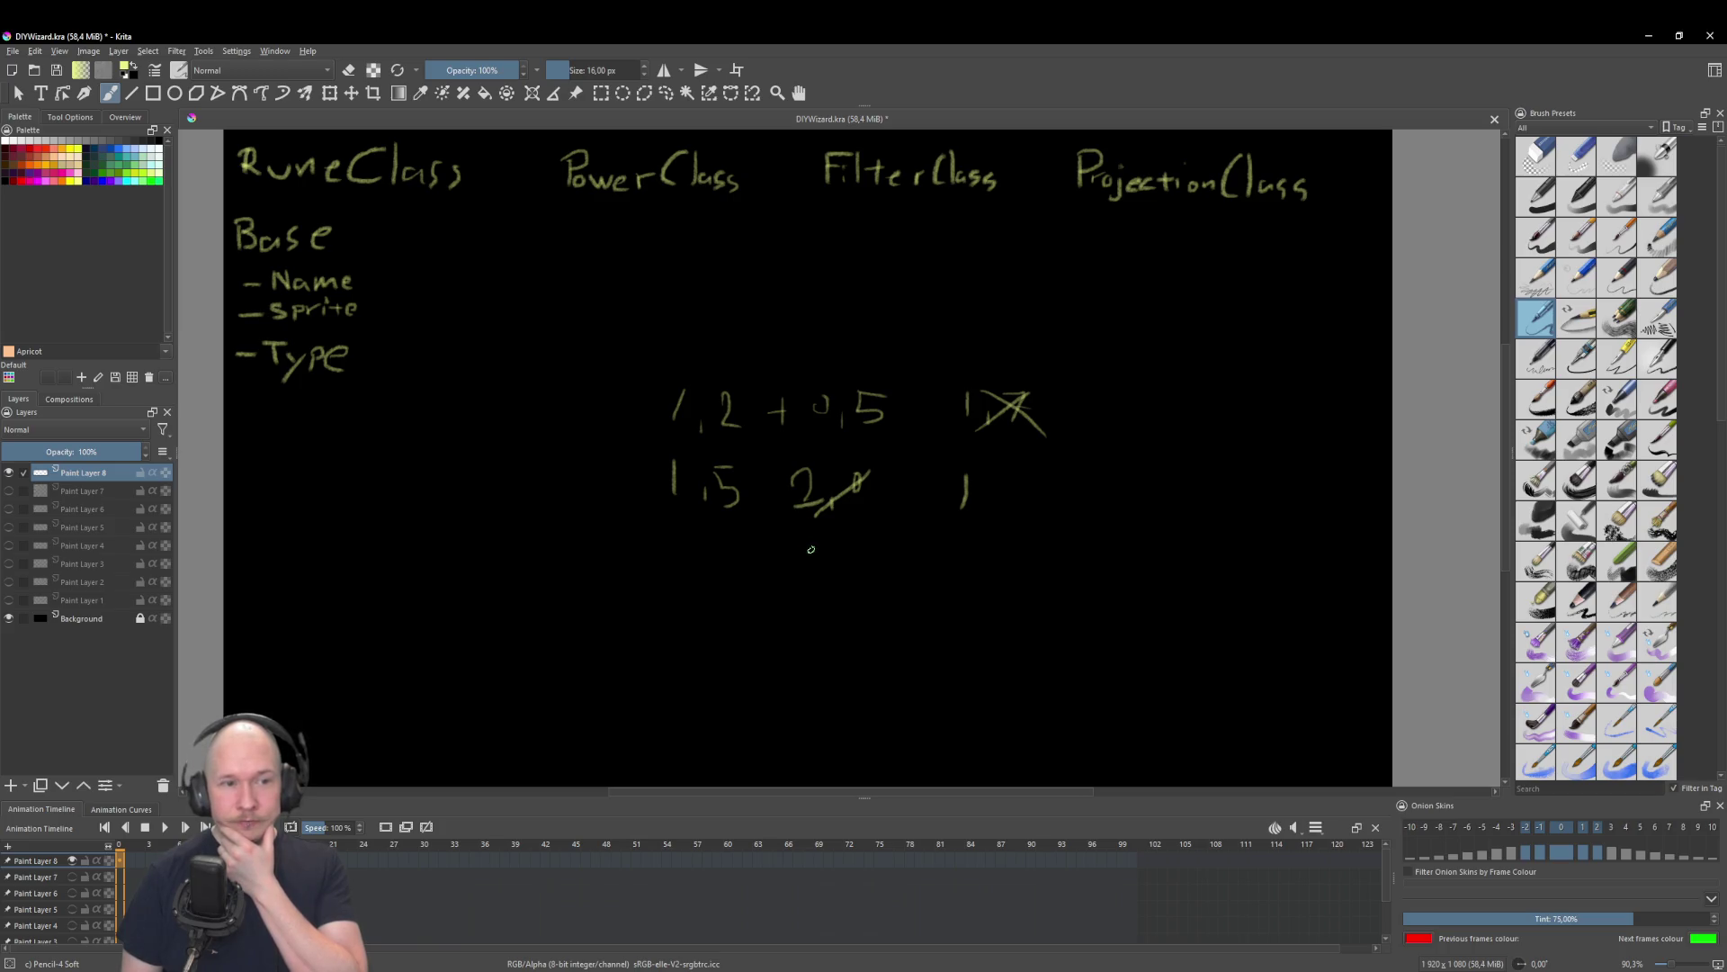
drag(682, 552, 684, 567)
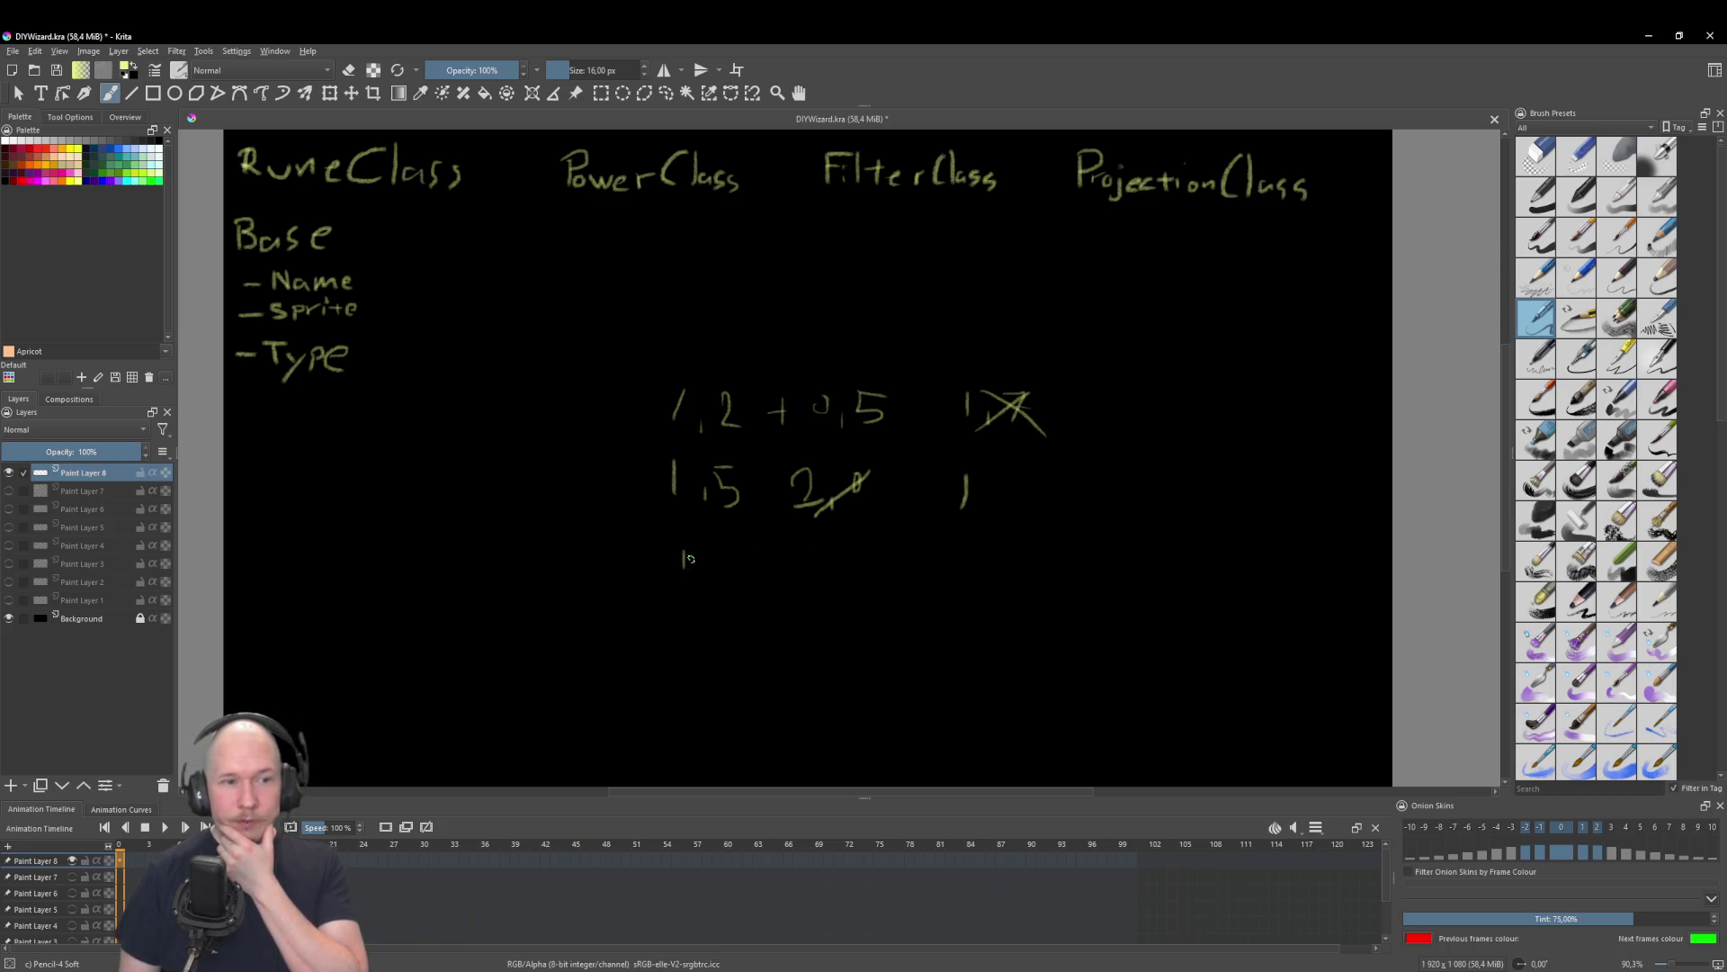
drag(825, 549, 842, 559)
drag(838, 541, 834, 571)
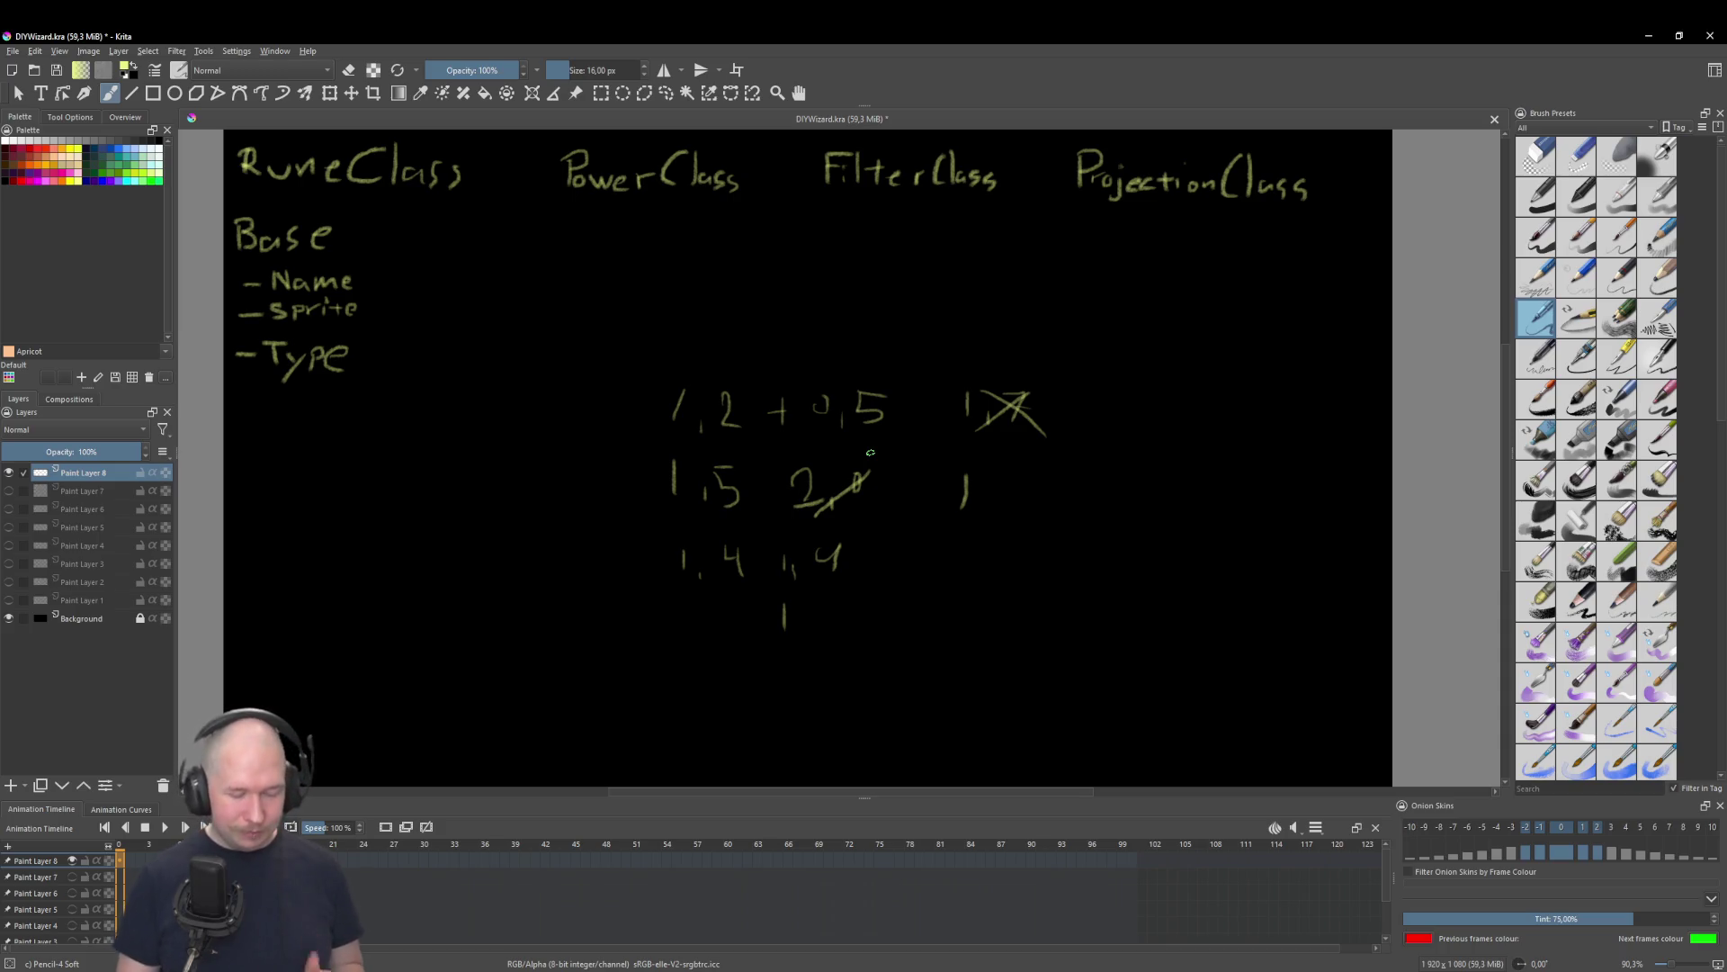
Step: Undo all the handwritten number strokes with Ctrl+Z, then open the web browser
key(ctrl+z)
key(ctrl+z)
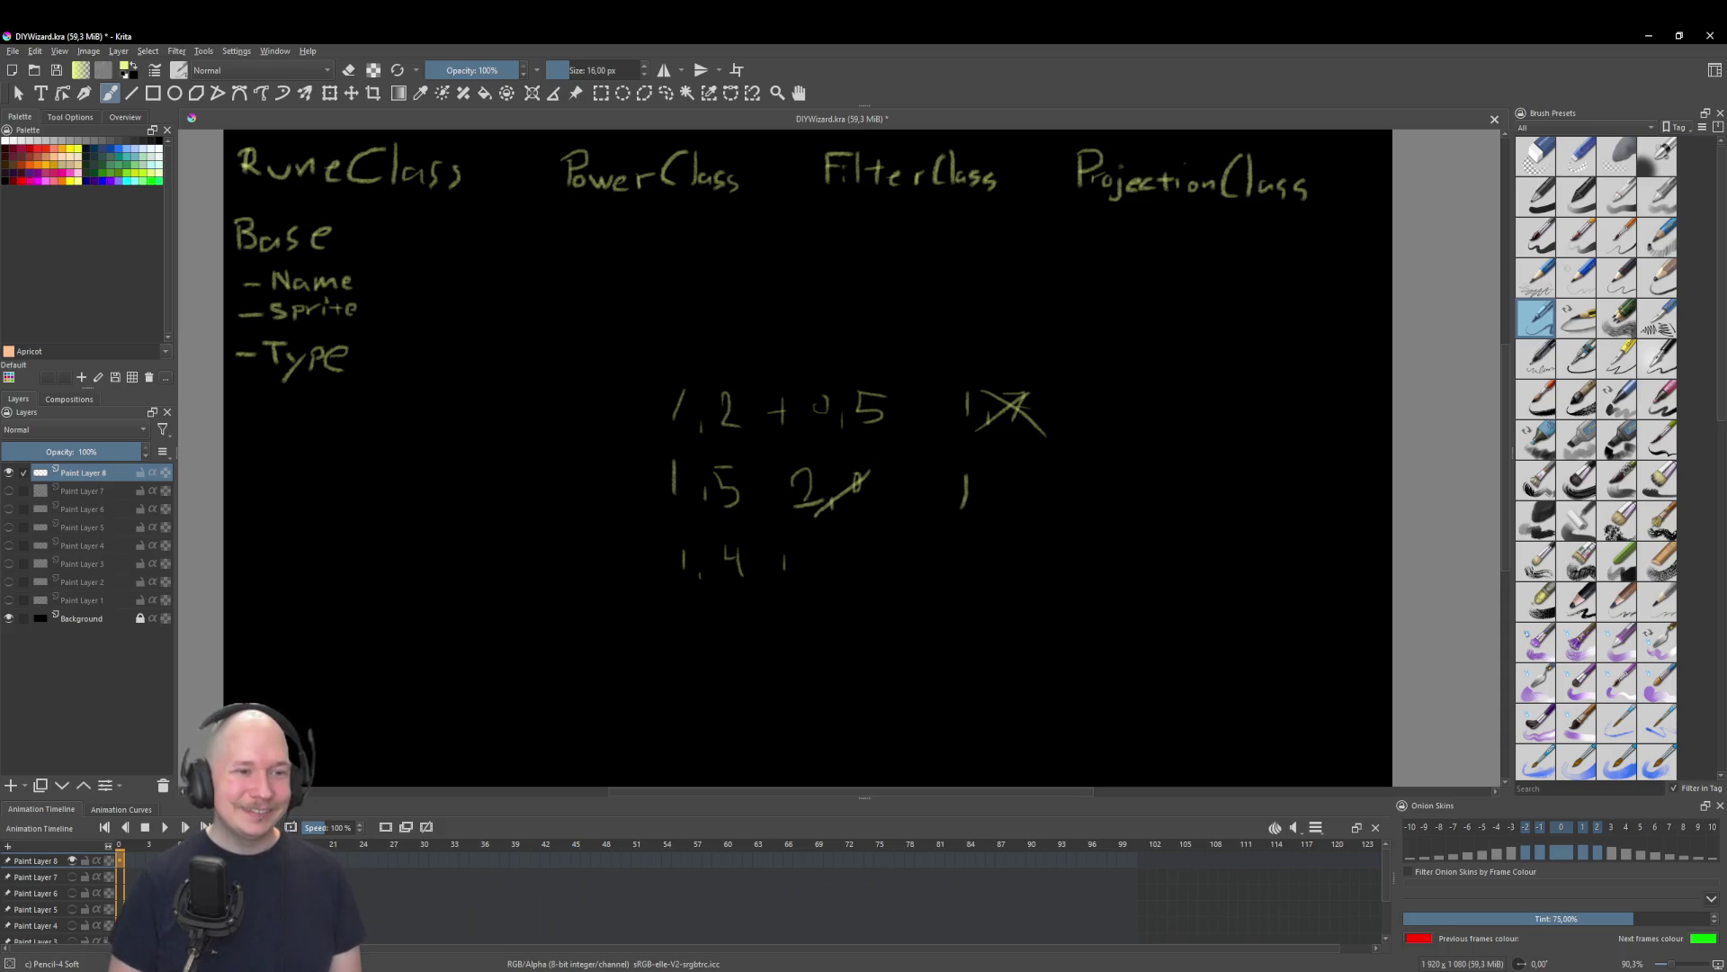
key(ctrl+z)
key(ctrl+z)
key(ctrl+z)
key(ctrl+z)
key(ctrl+z)
key(ctrl+z)
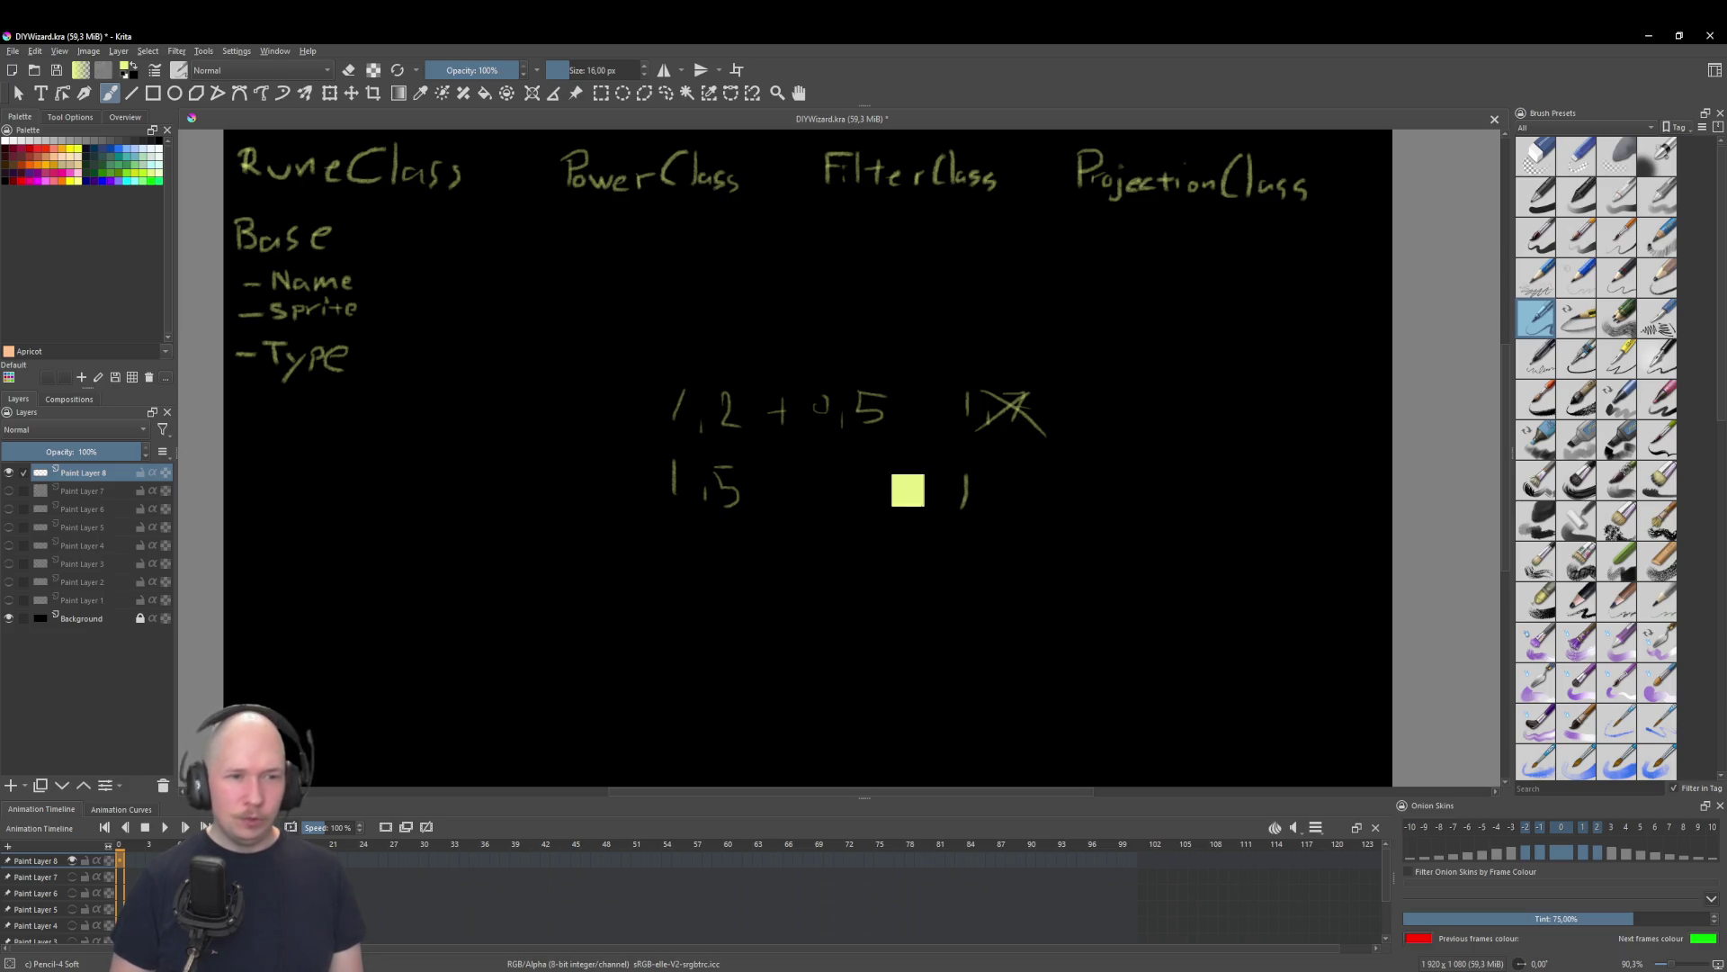
key(ctrl+z)
key(ctrl+z)
key(ctrl+z)
key(ctrl+z)
key(ctrl+z)
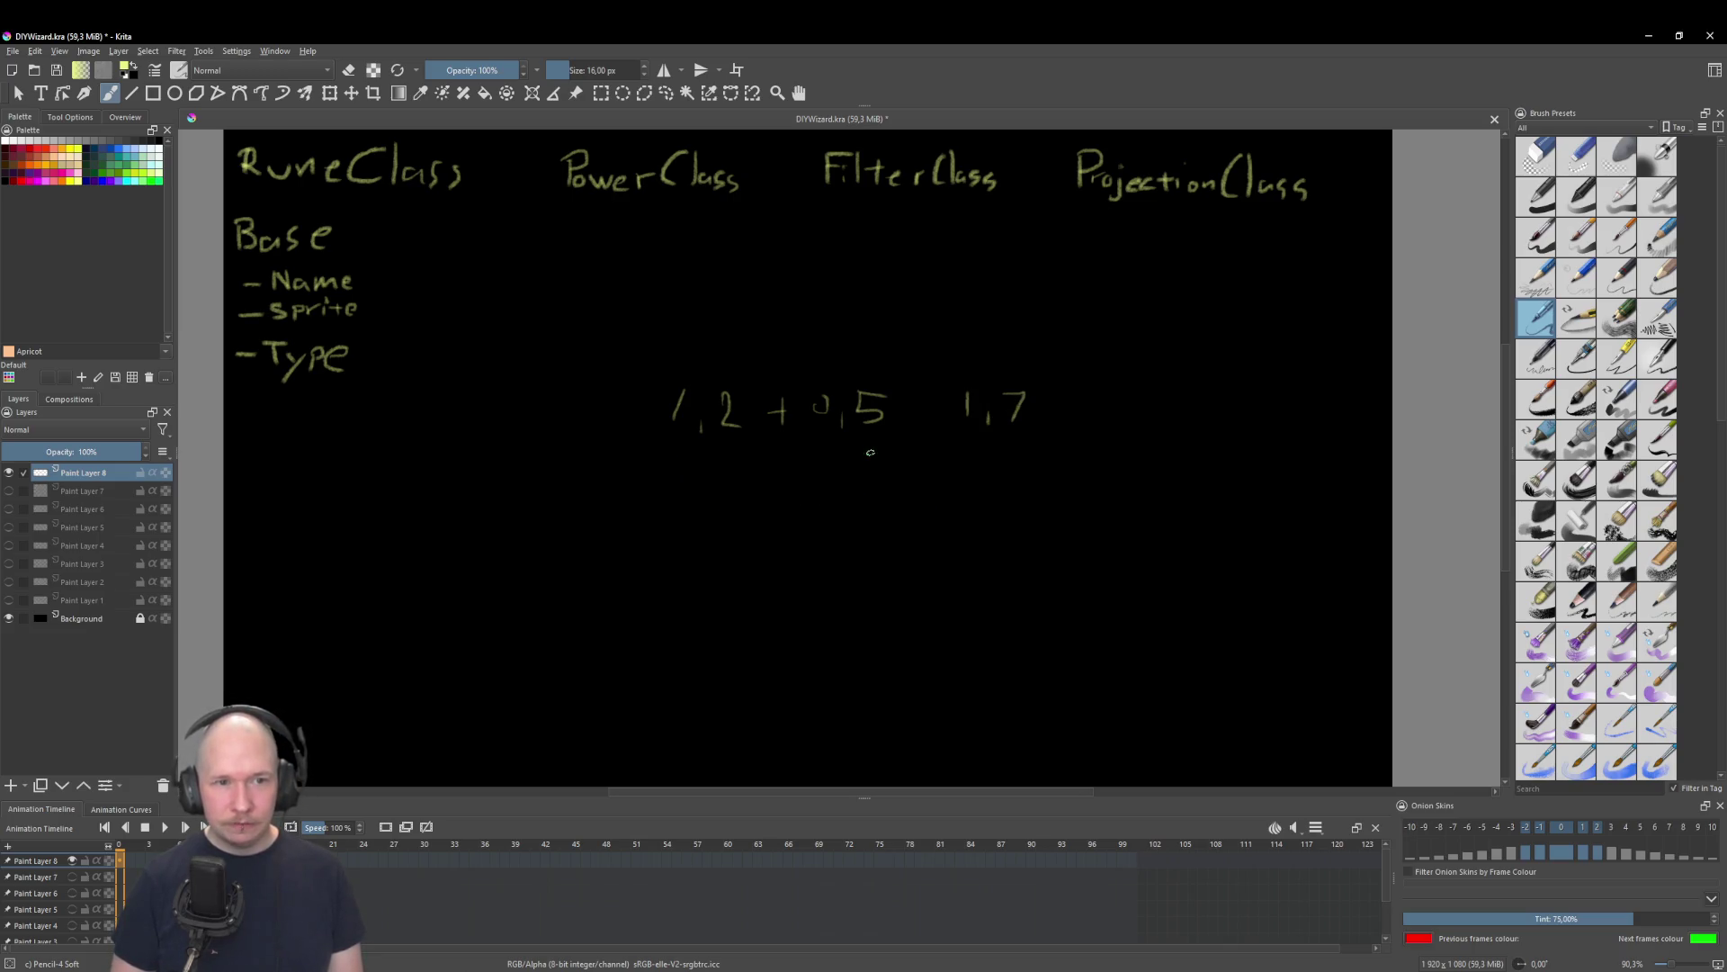
key(ctrl+z)
key(ctrl+z)
key(ctrl+z)
key(ctrl+z)
key(ctrl+z)
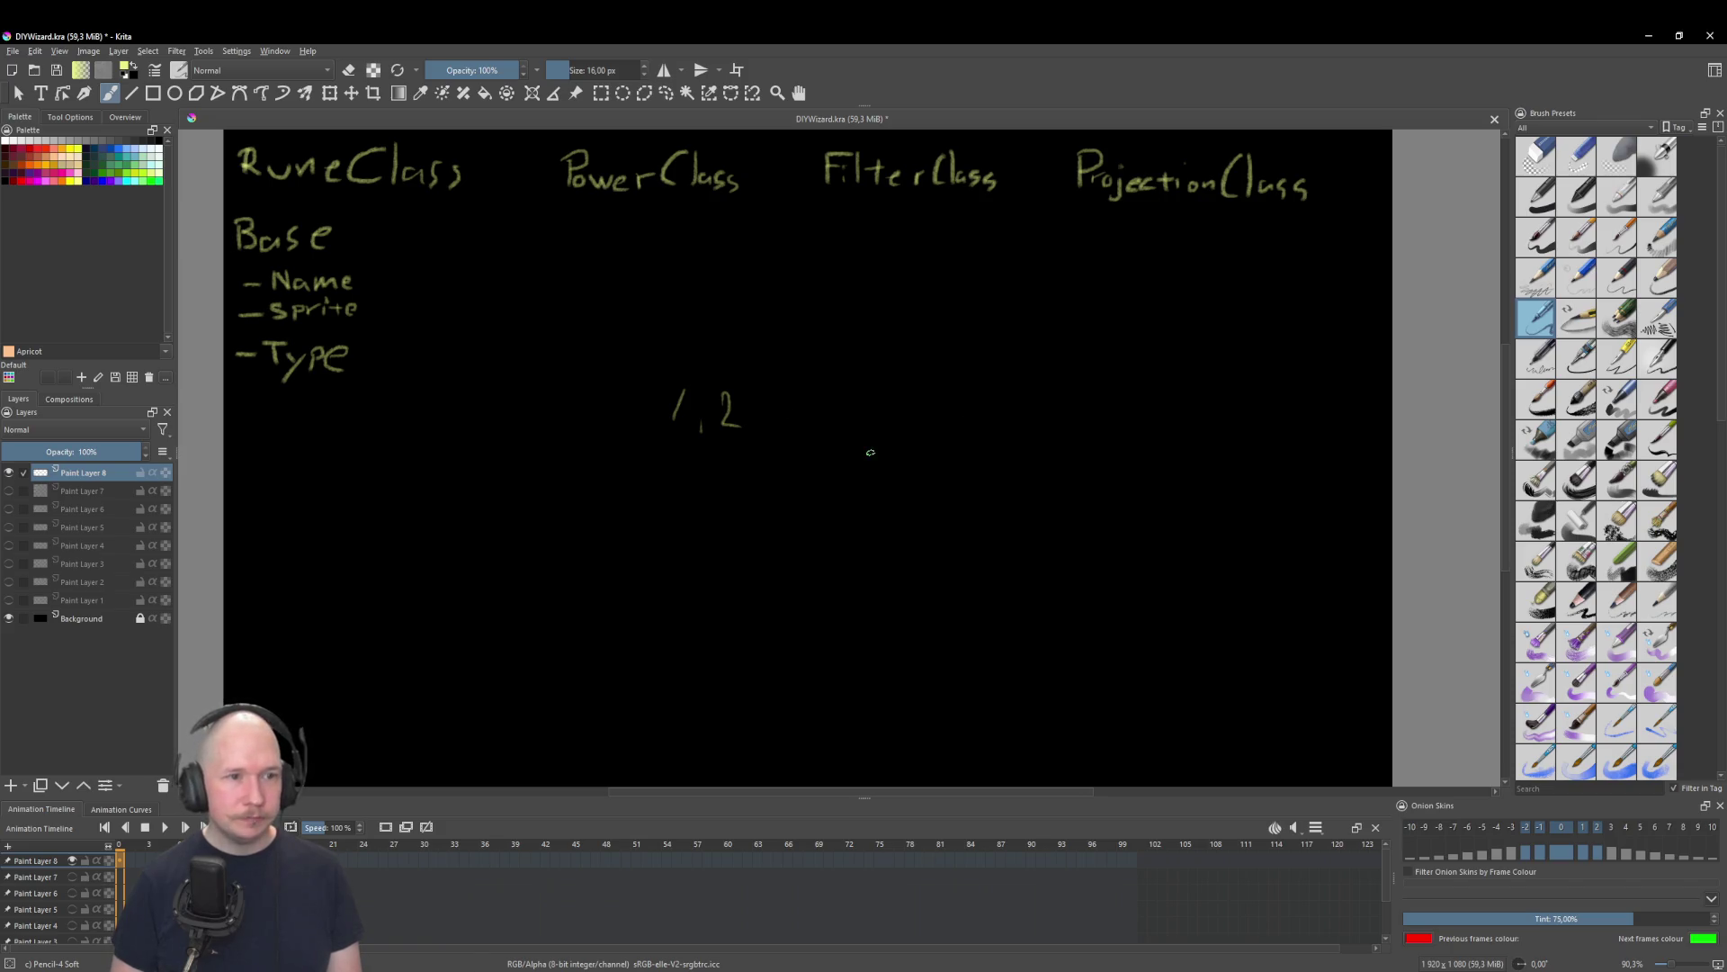
key(ctrl+z)
key(ctrl+z)
key(ctrl+z)
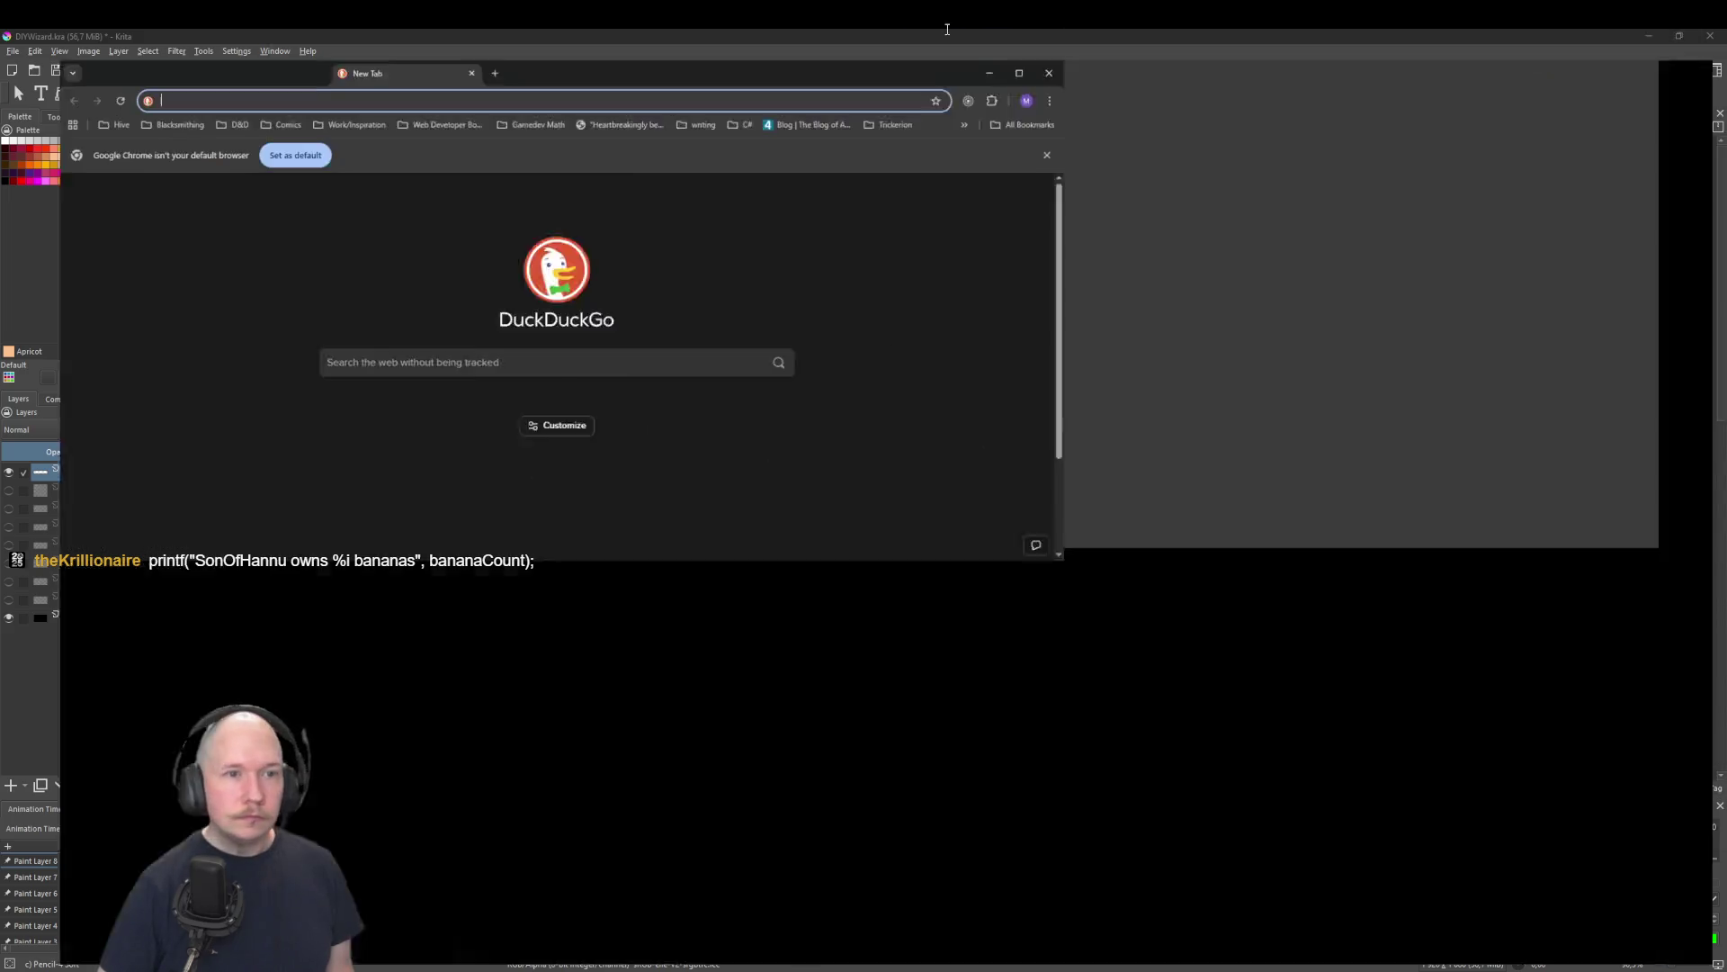
double_click(689, 60)
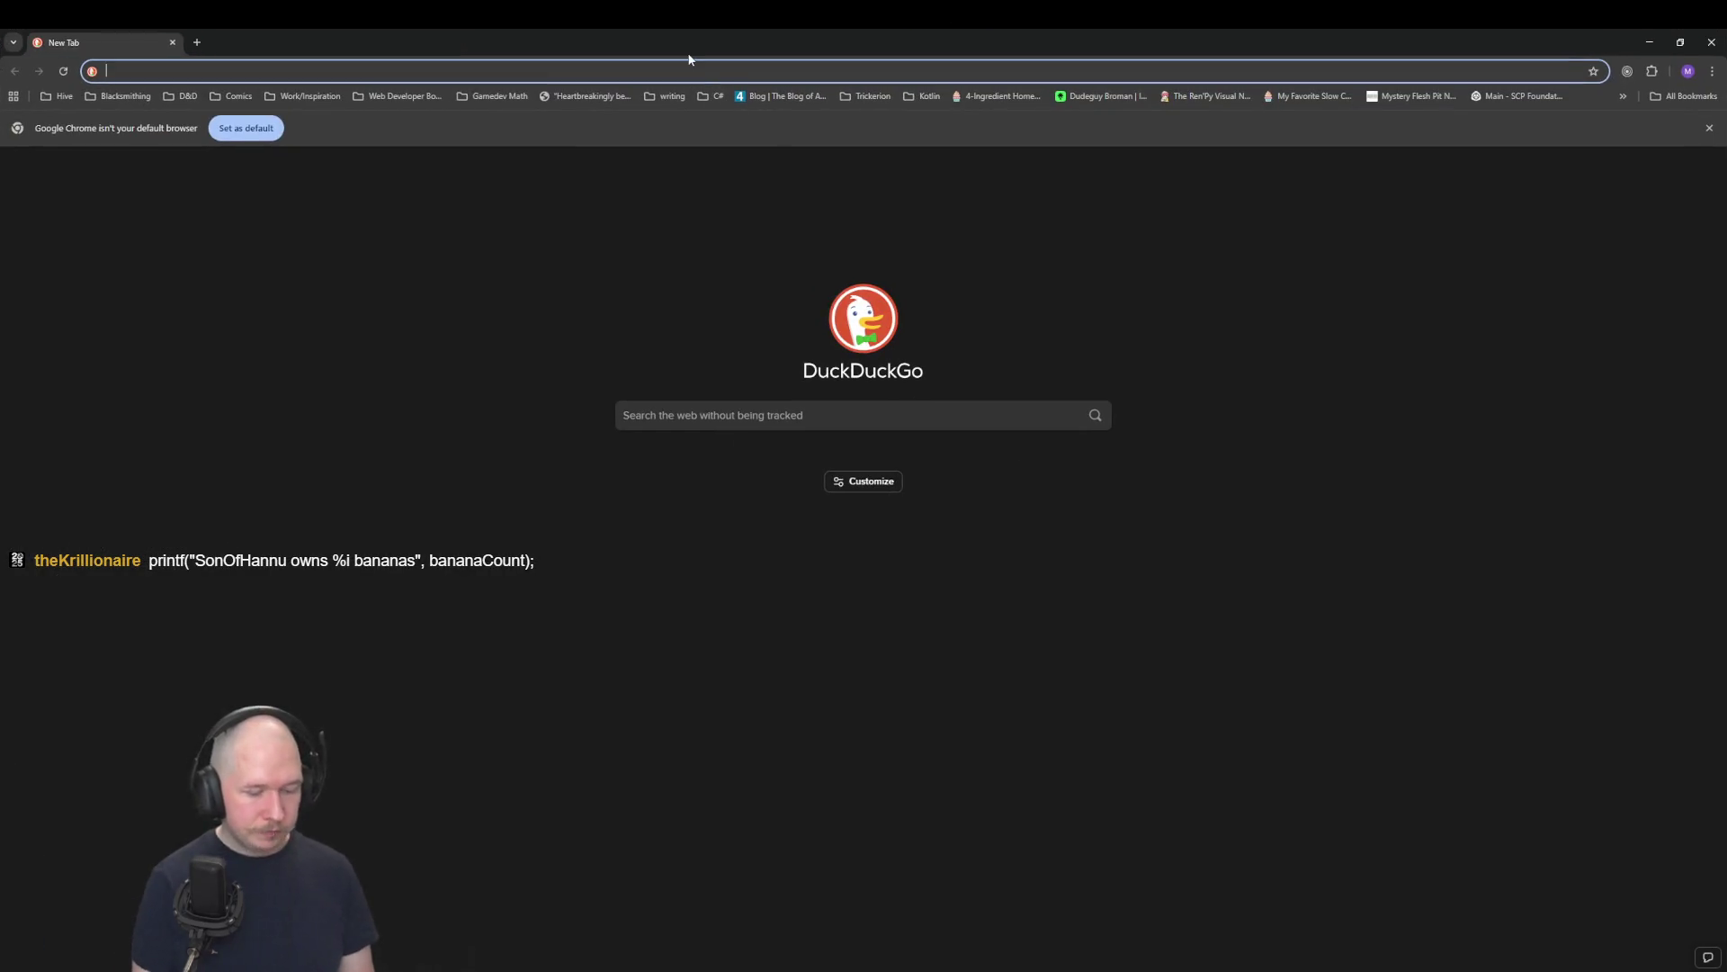
Step: Search for 'man printf' and open the printf(3) Linux manual page result on man7.org
text(man print)
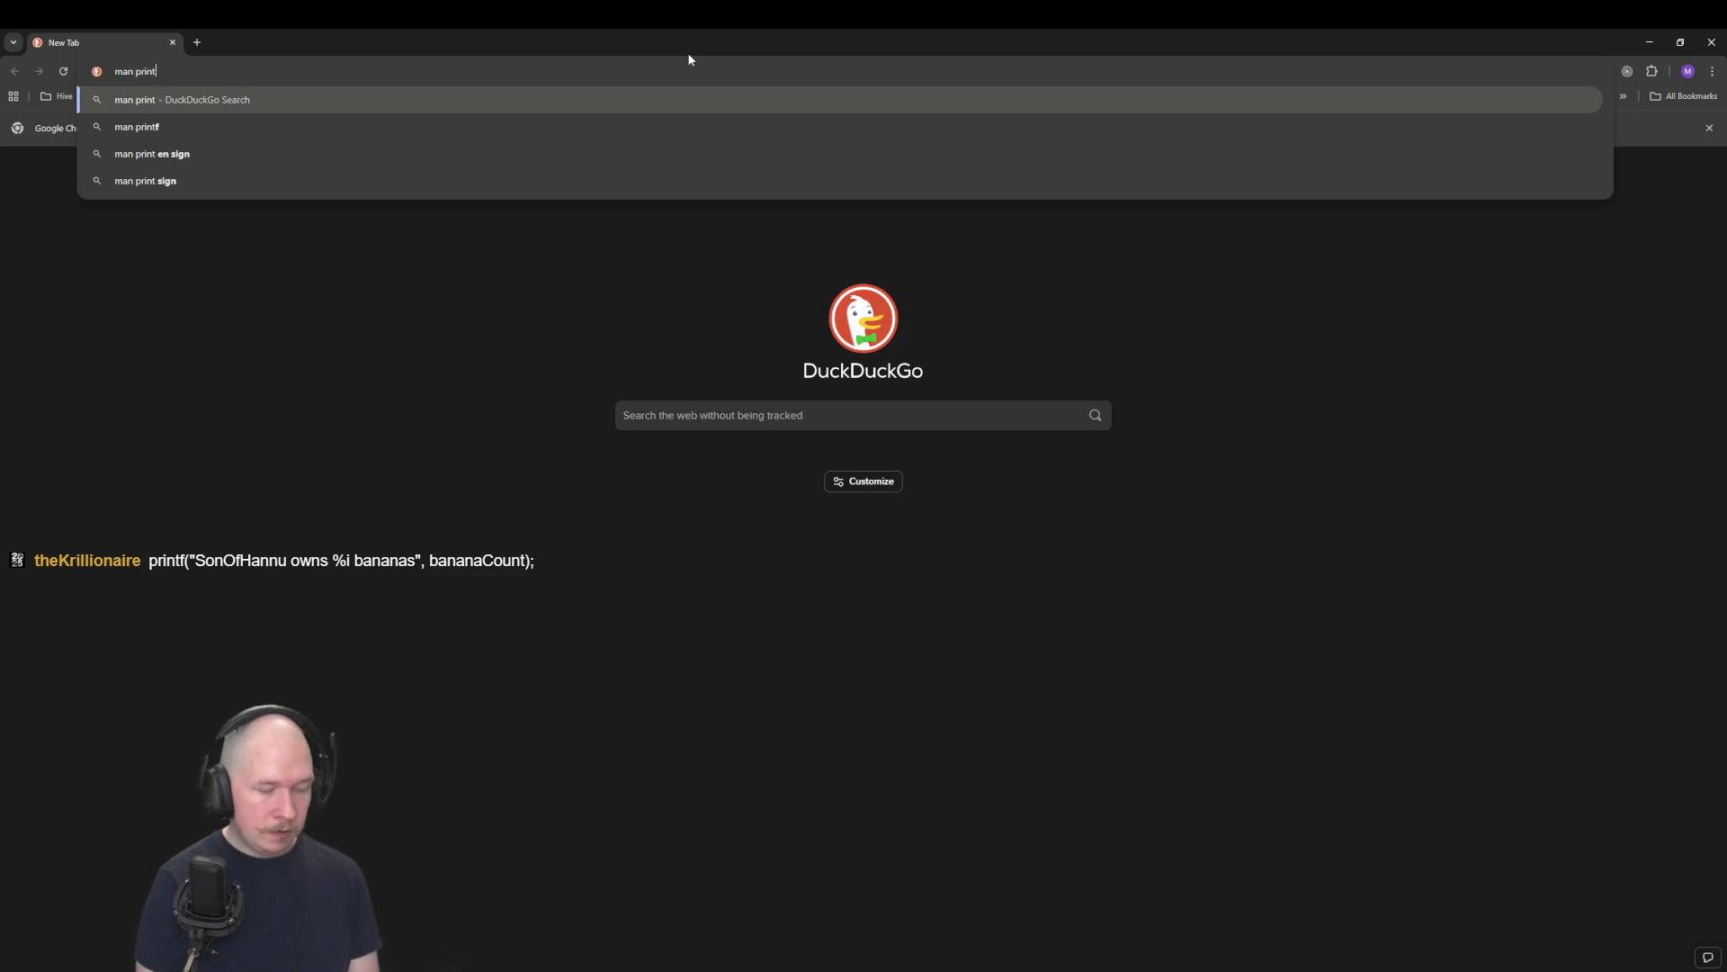
text(f)
key(Return)
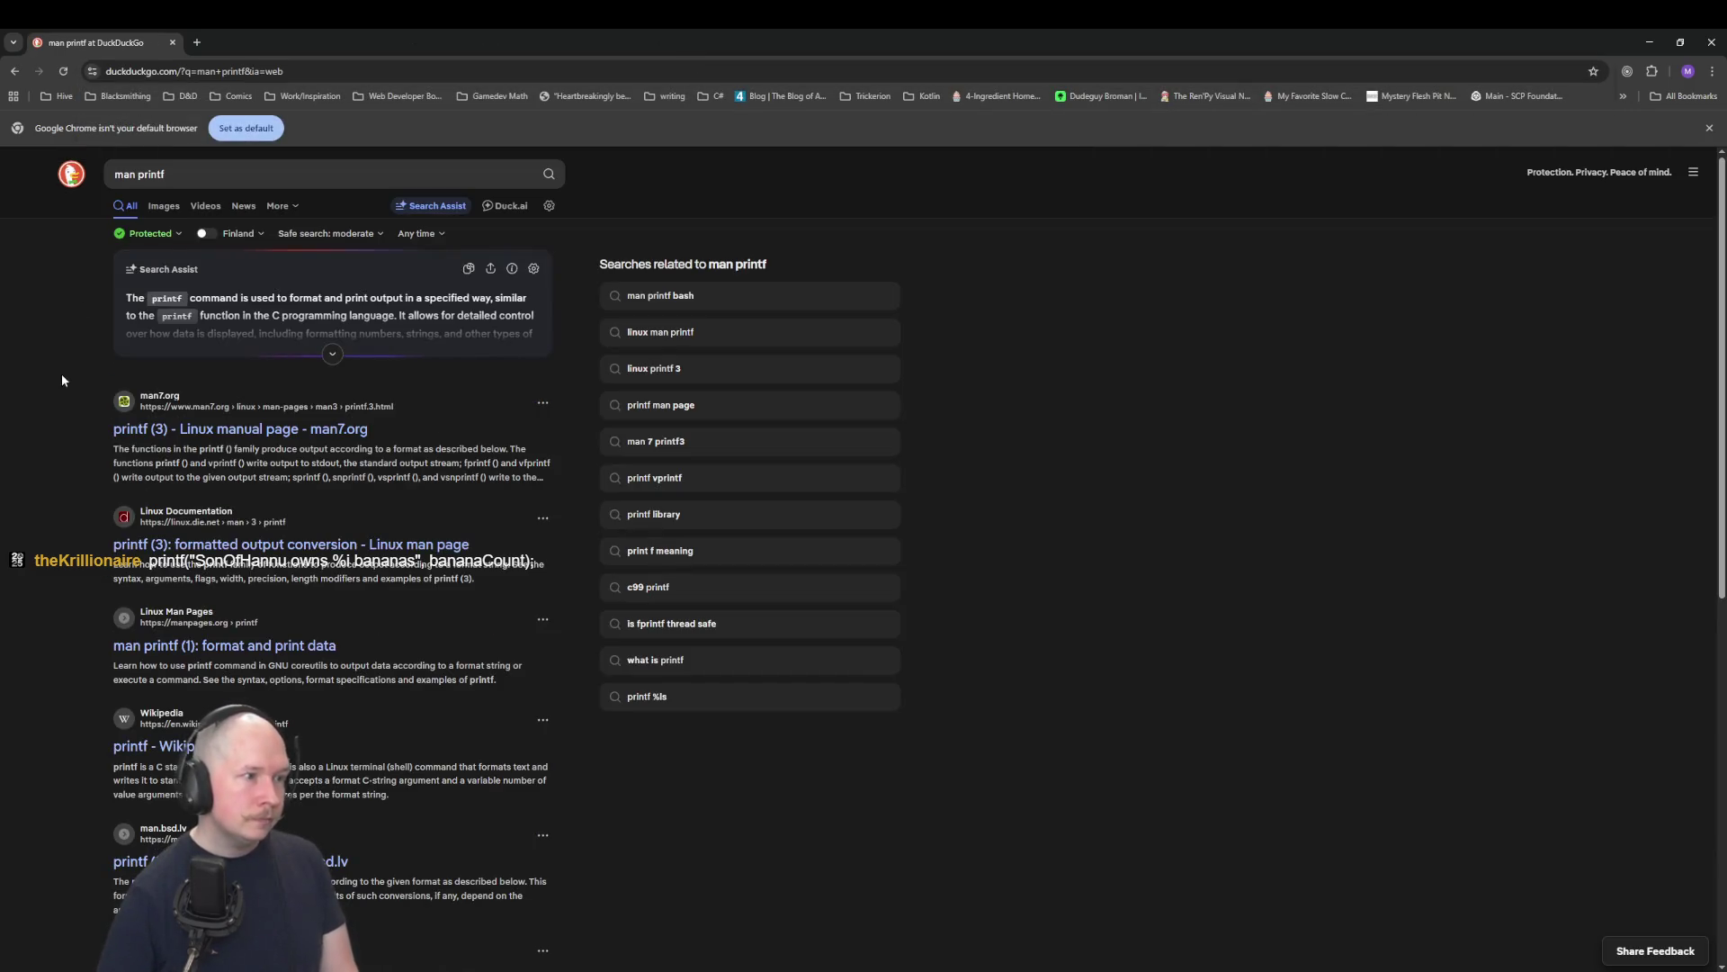
click(207, 429)
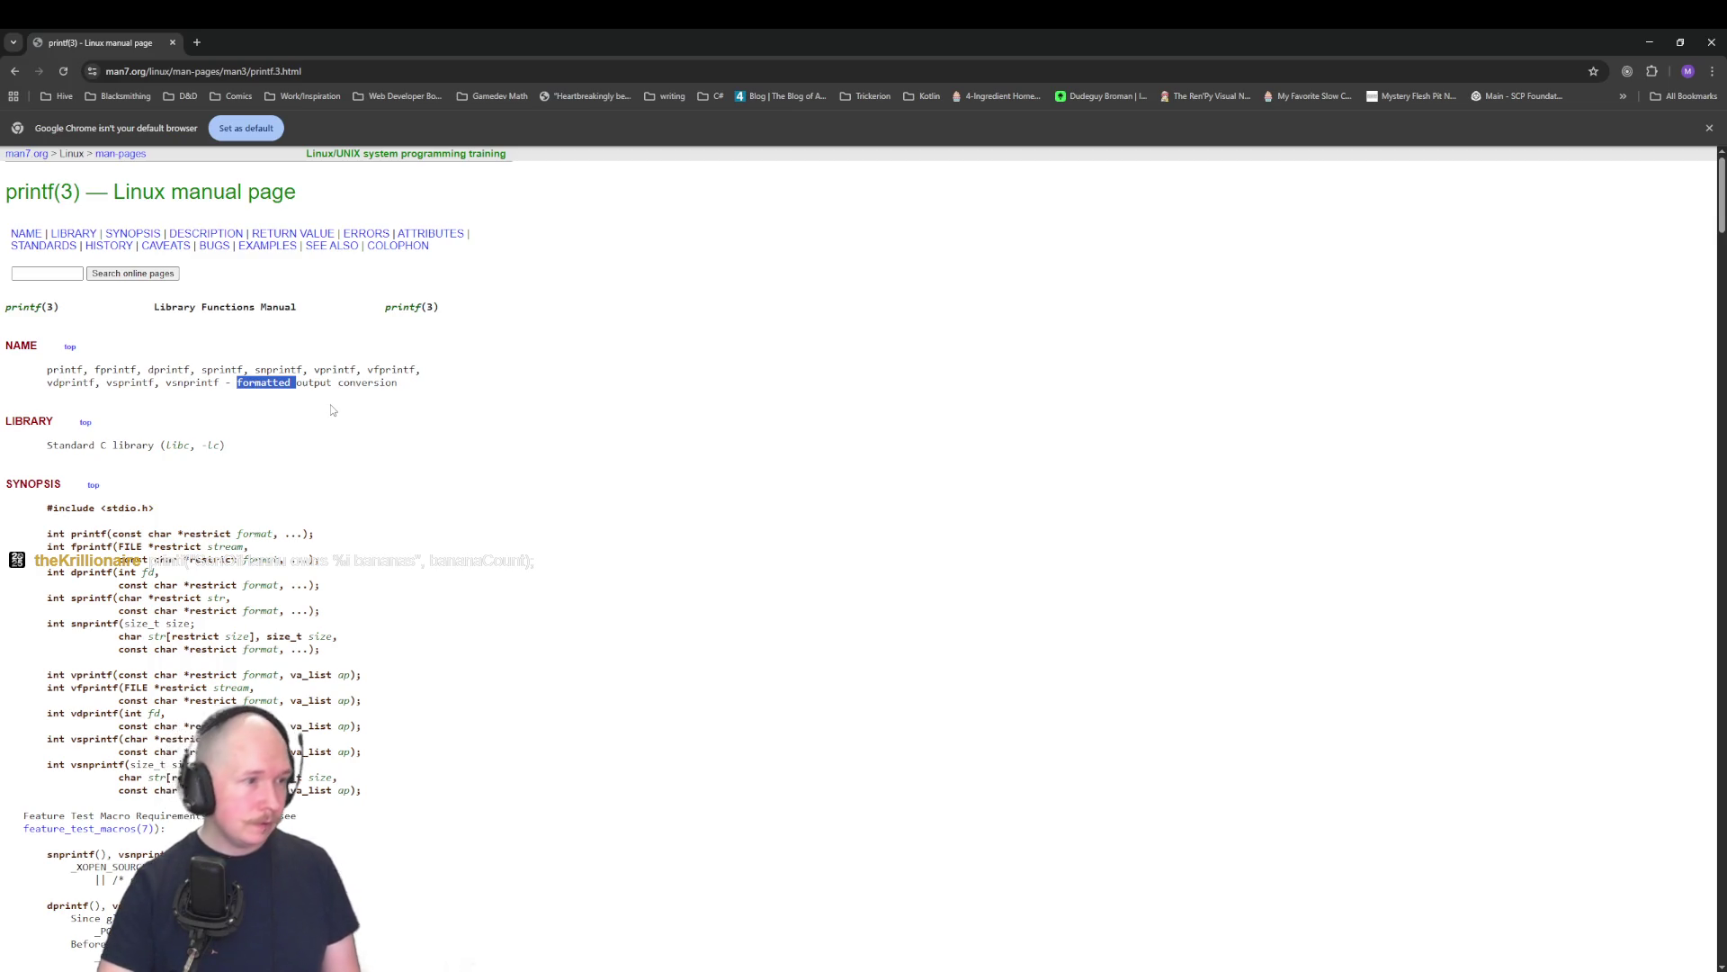
click(333, 409)
scroll(379, 471, down, 2)
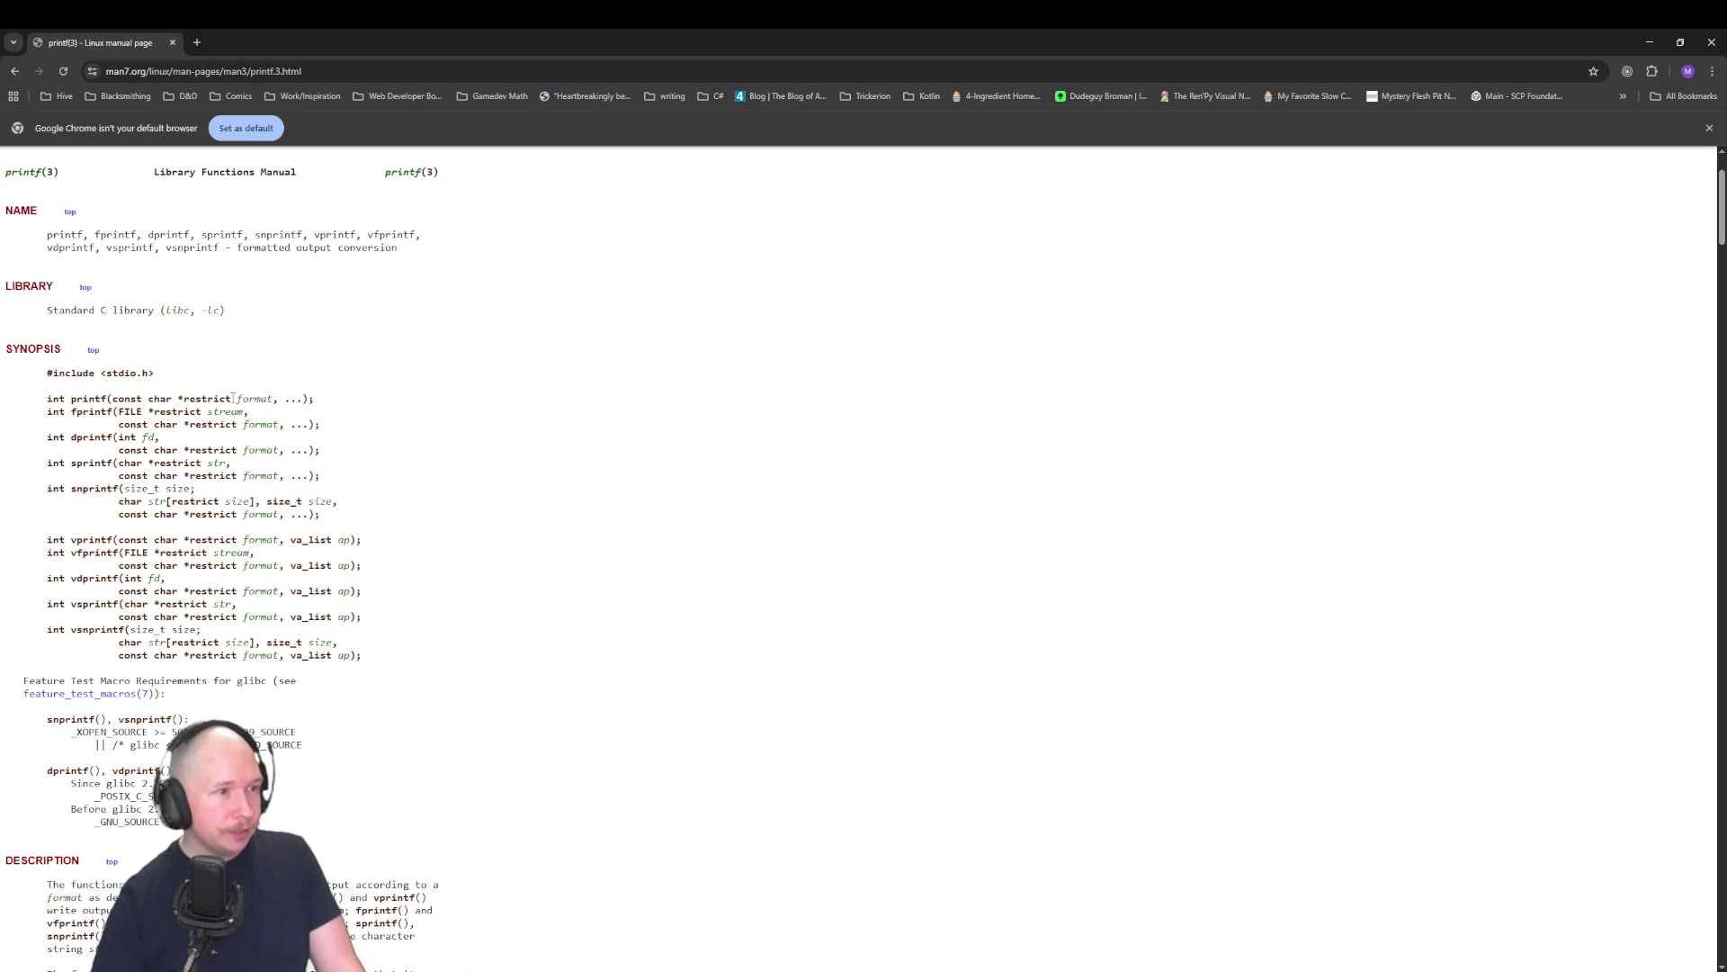
drag(233, 398, 172, 398)
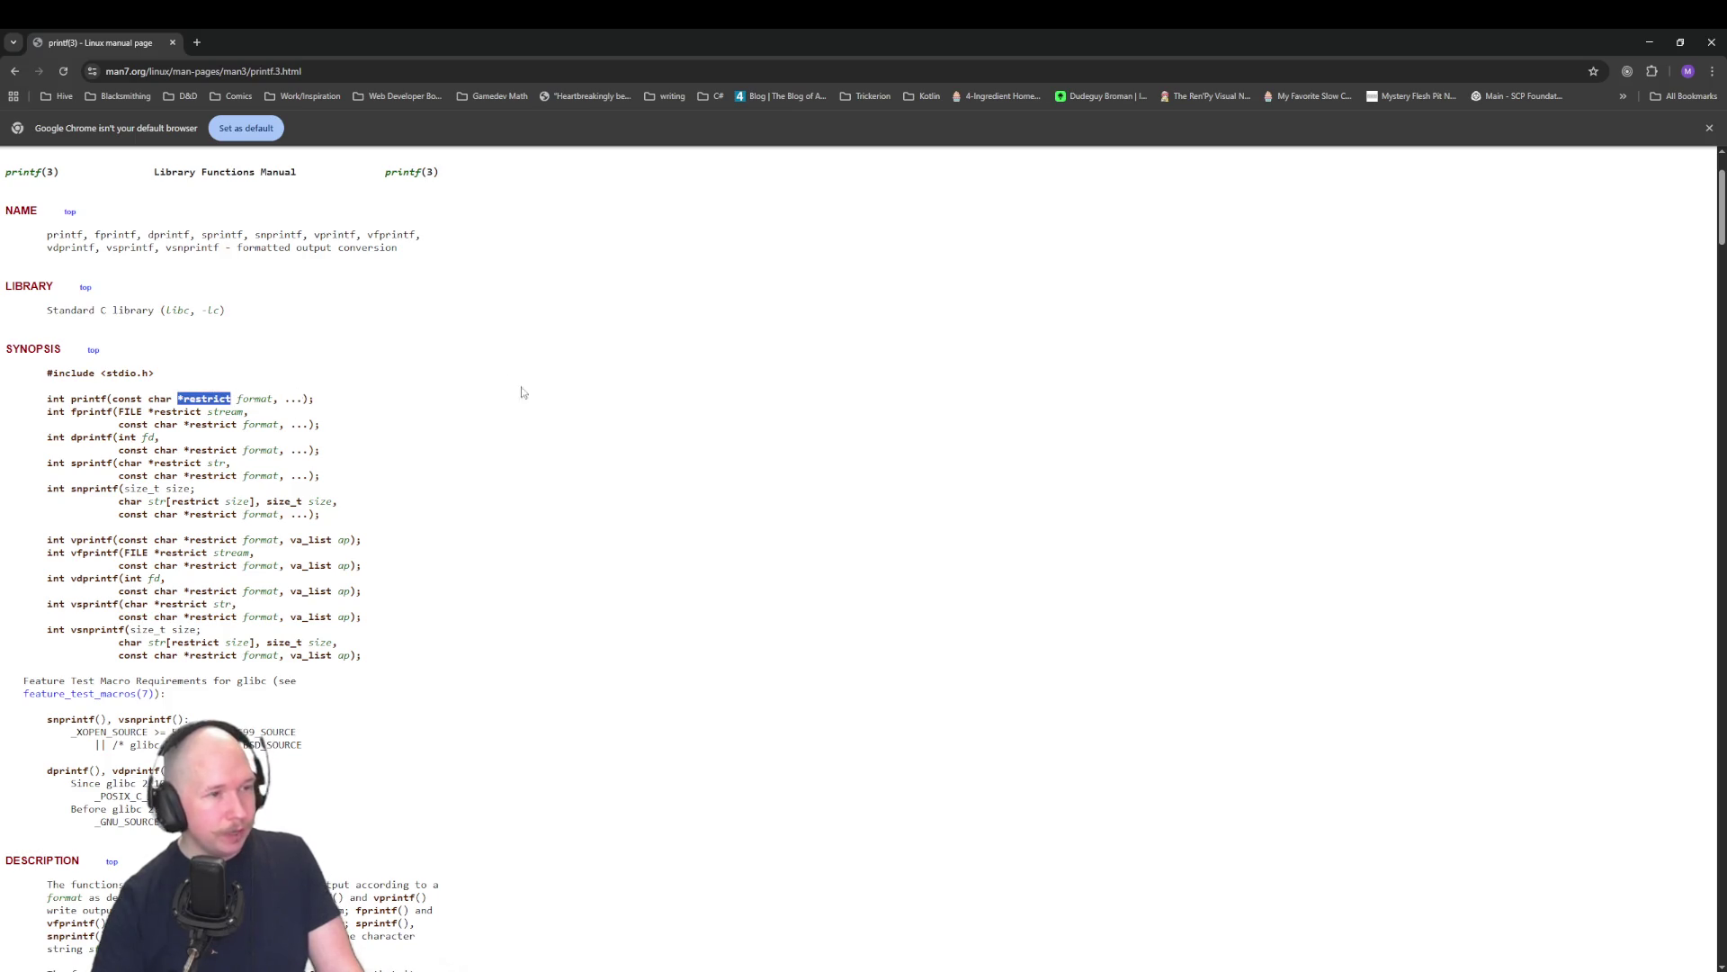
double_click(55, 398)
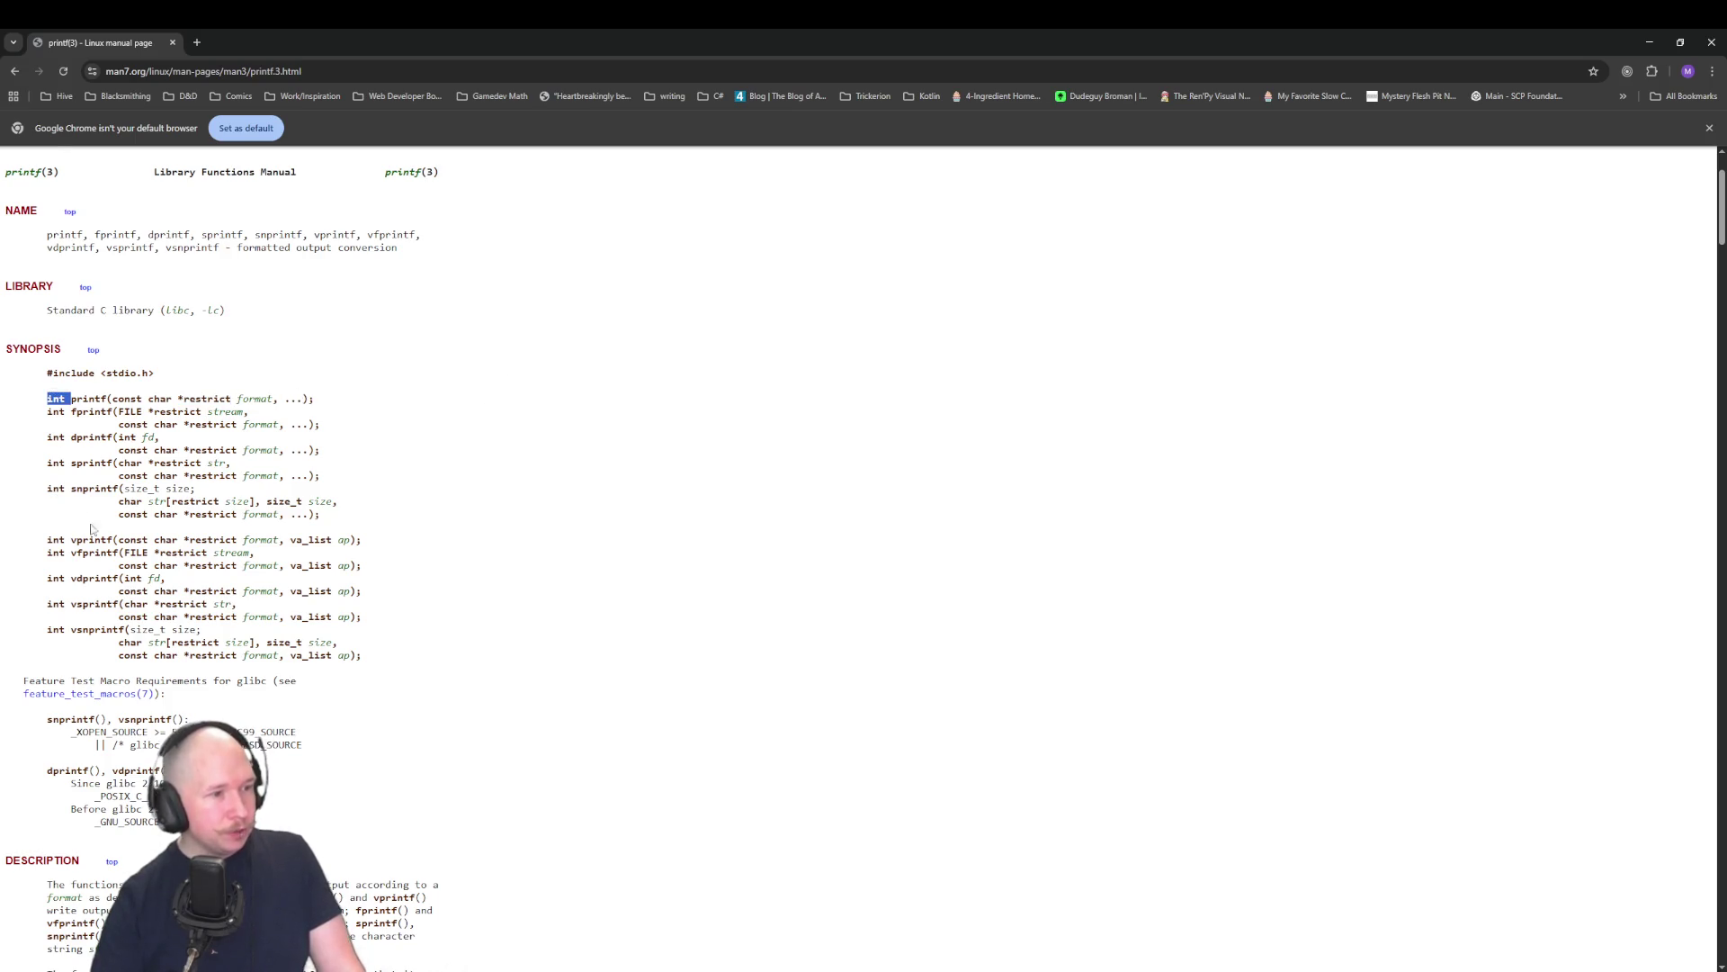
scroll(91, 528, down, 2)
scroll(52, 526, down, 3)
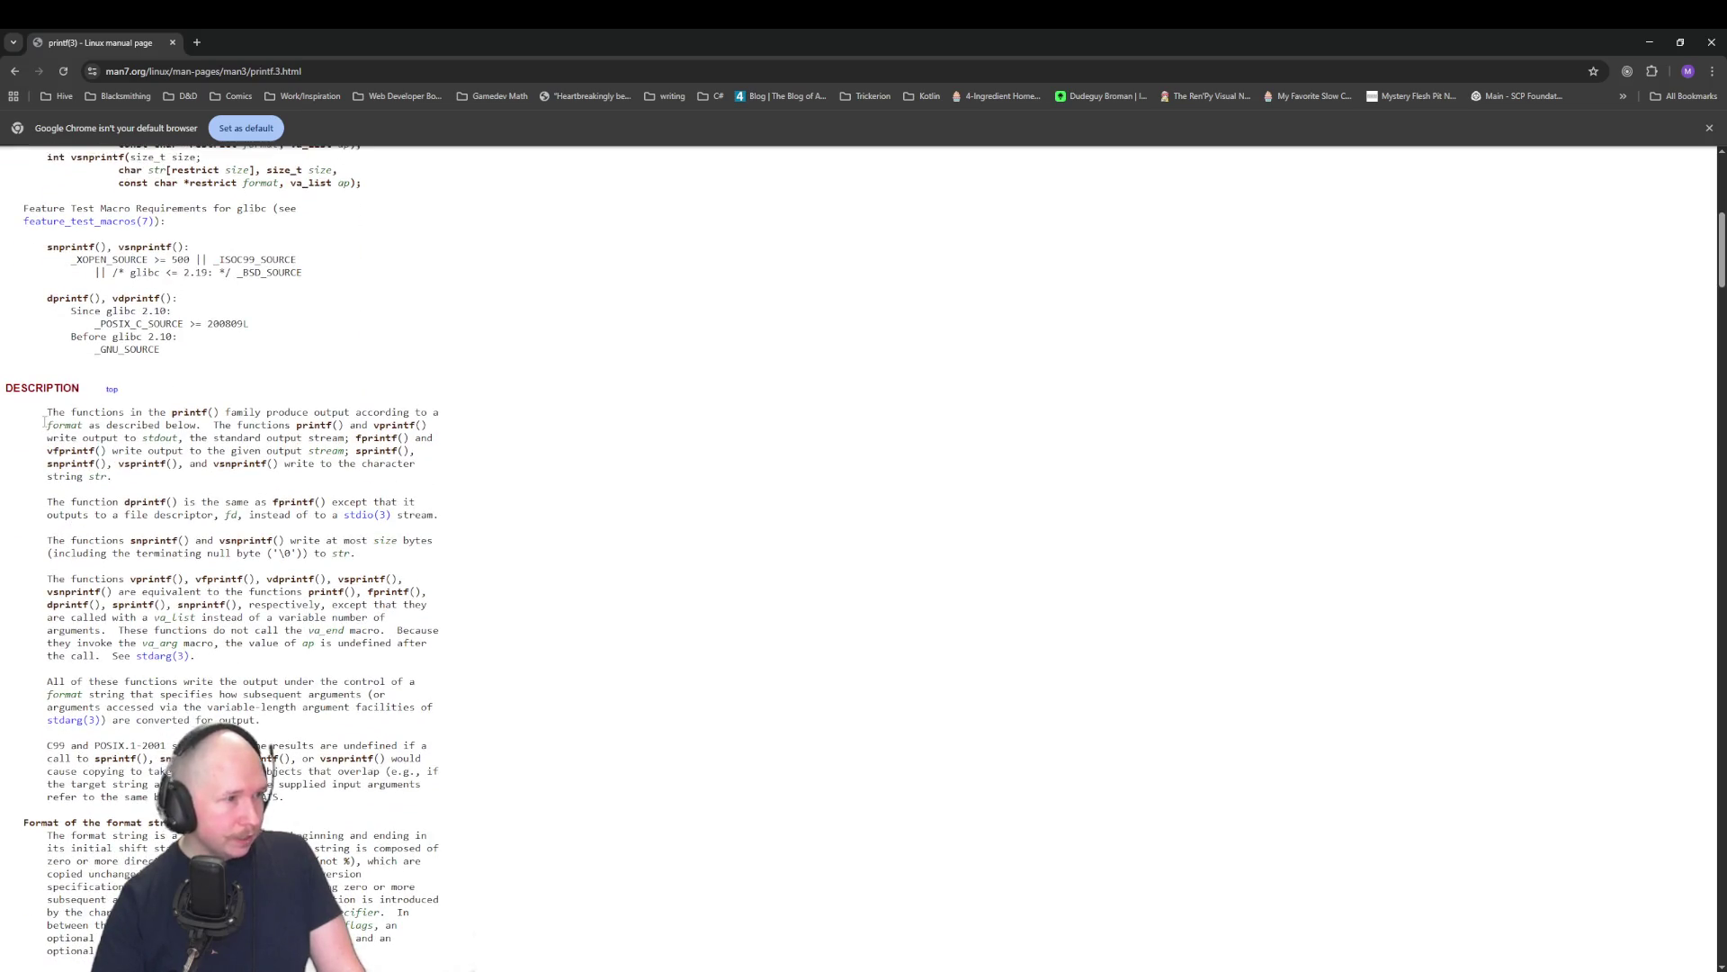
scroll(45, 422, down, 2)
scroll(33, 568, down, 2)
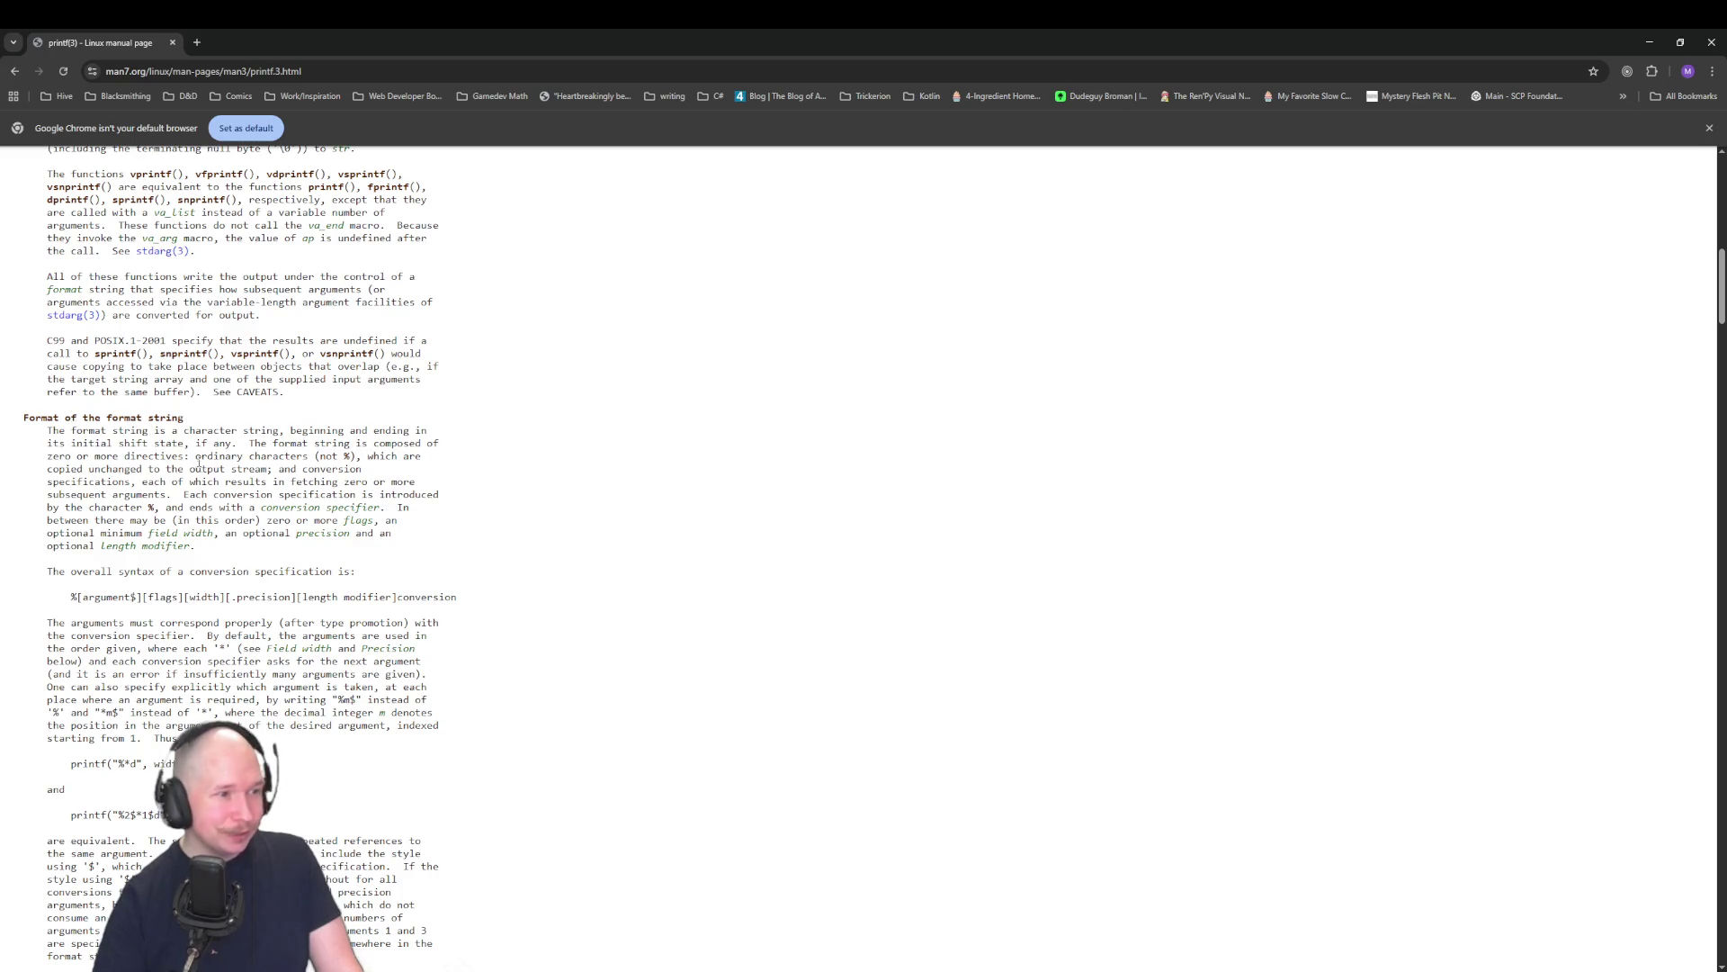
scroll(198, 462, down, 2)
scroll(184, 463, down, 5)
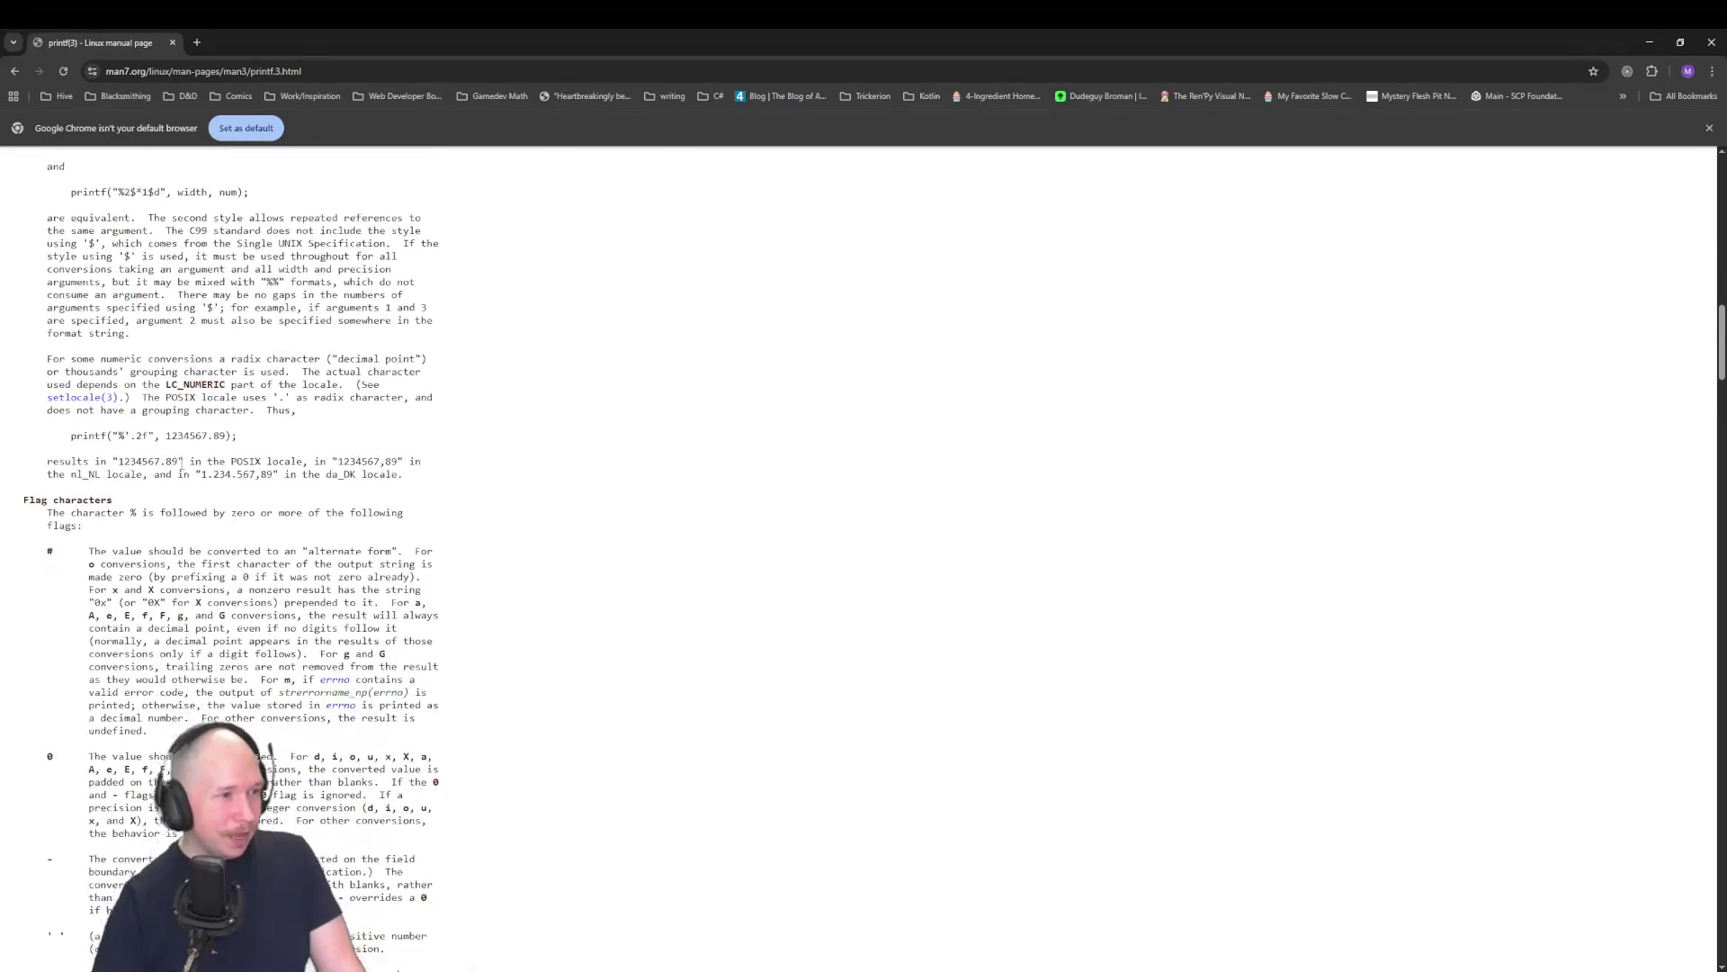
scroll(180, 463, down, 3)
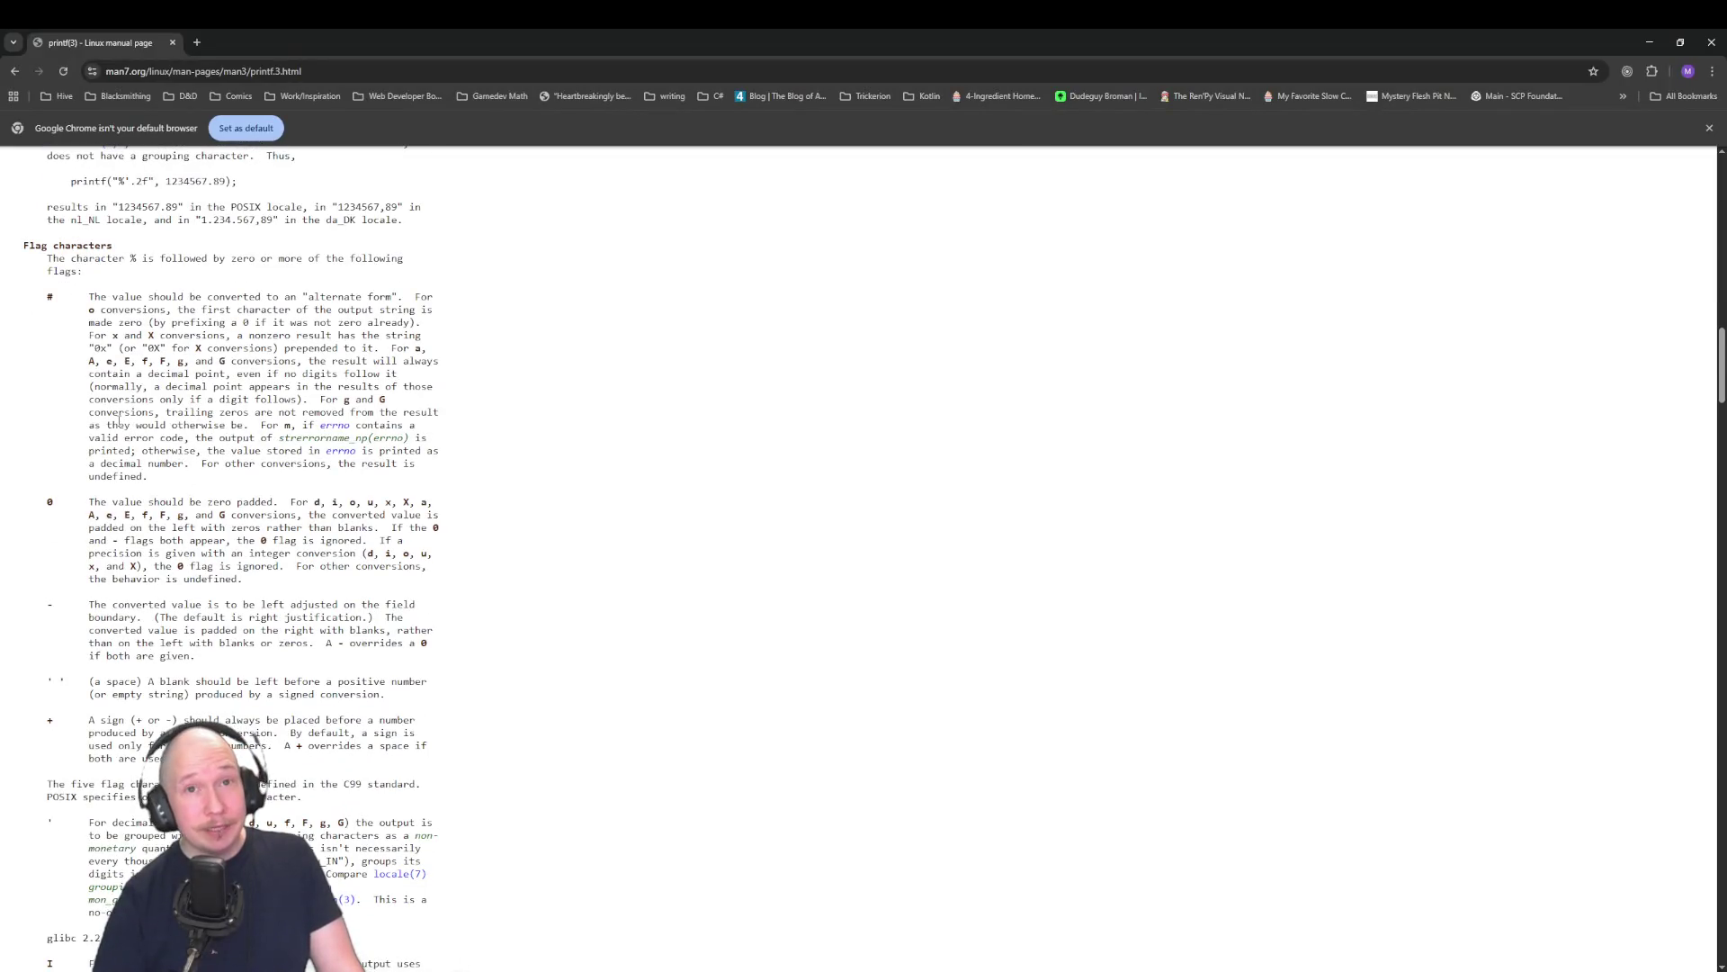
scroll(119, 419, up, 4)
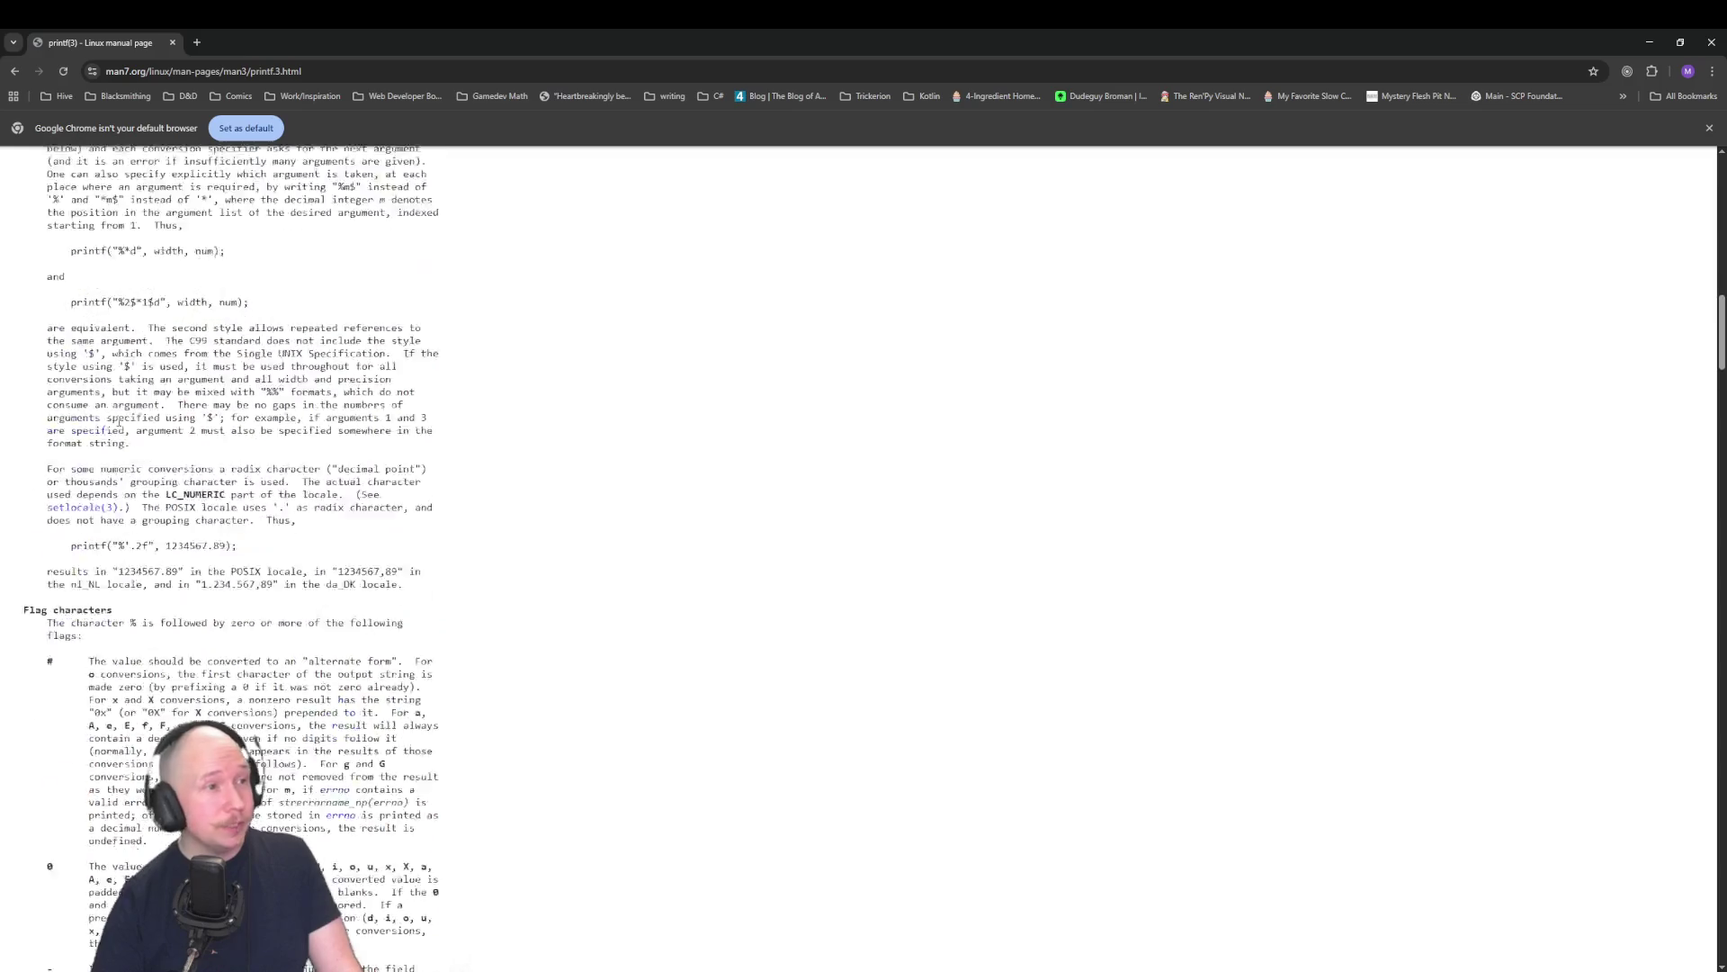
scroll(99, 450, up, 8)
scroll(81, 477, up, 8)
scroll(71, 487, up, 2)
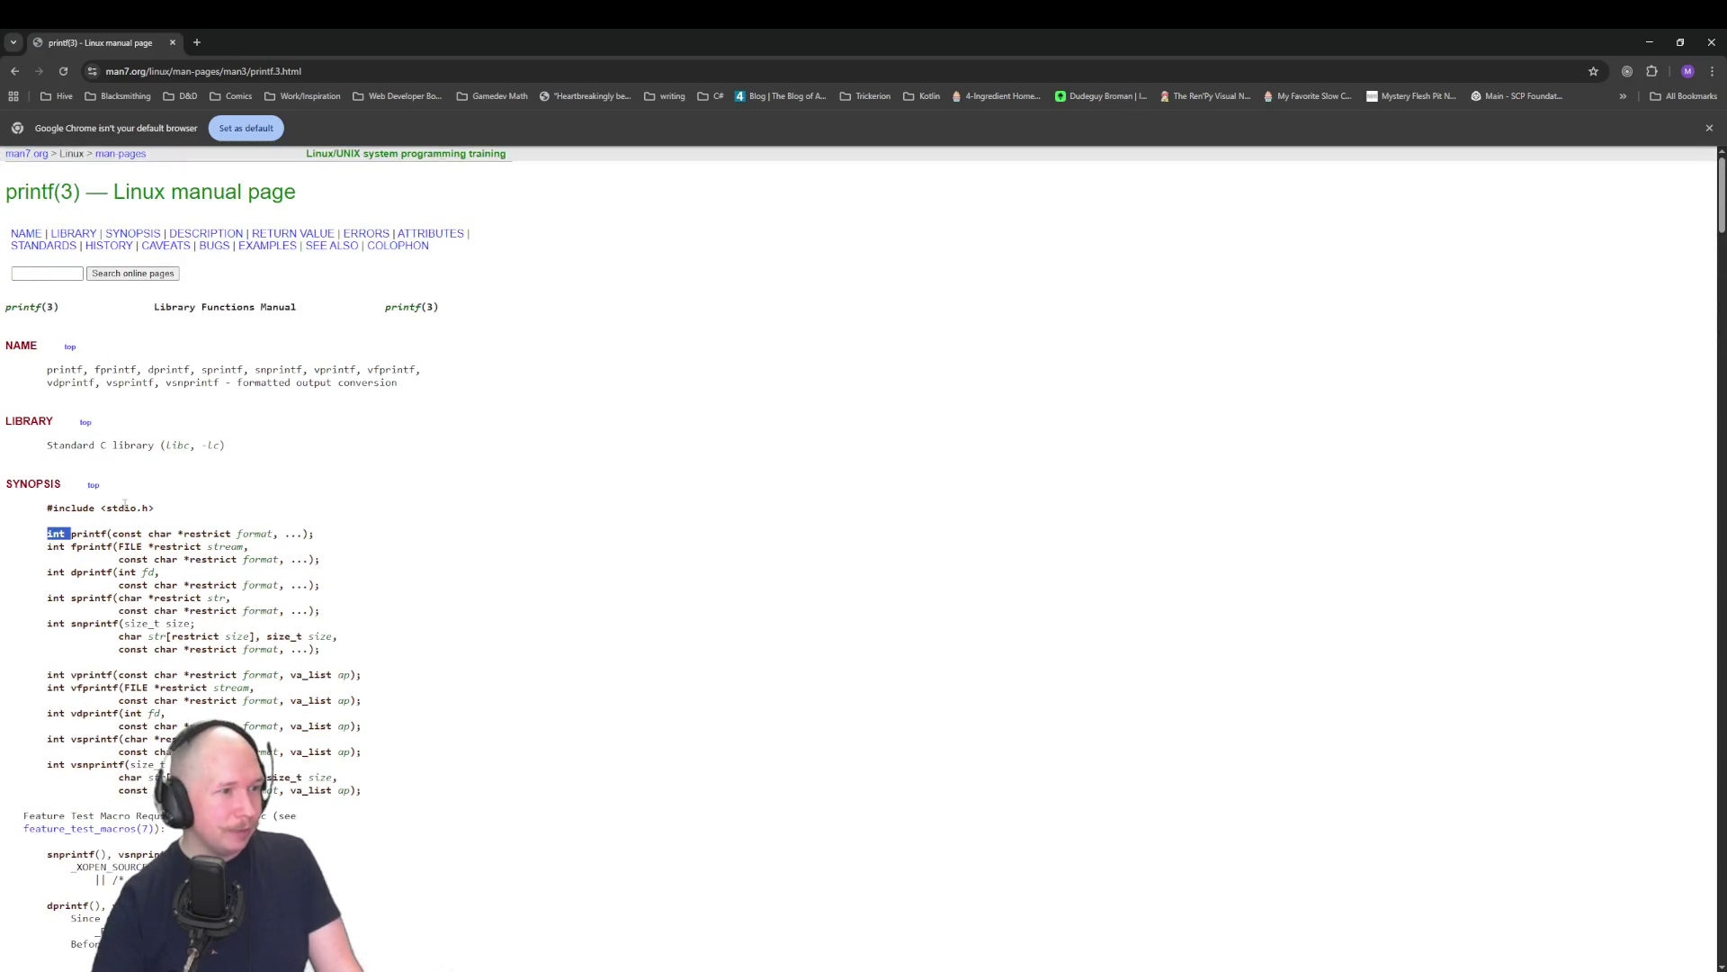
click(530, 573)
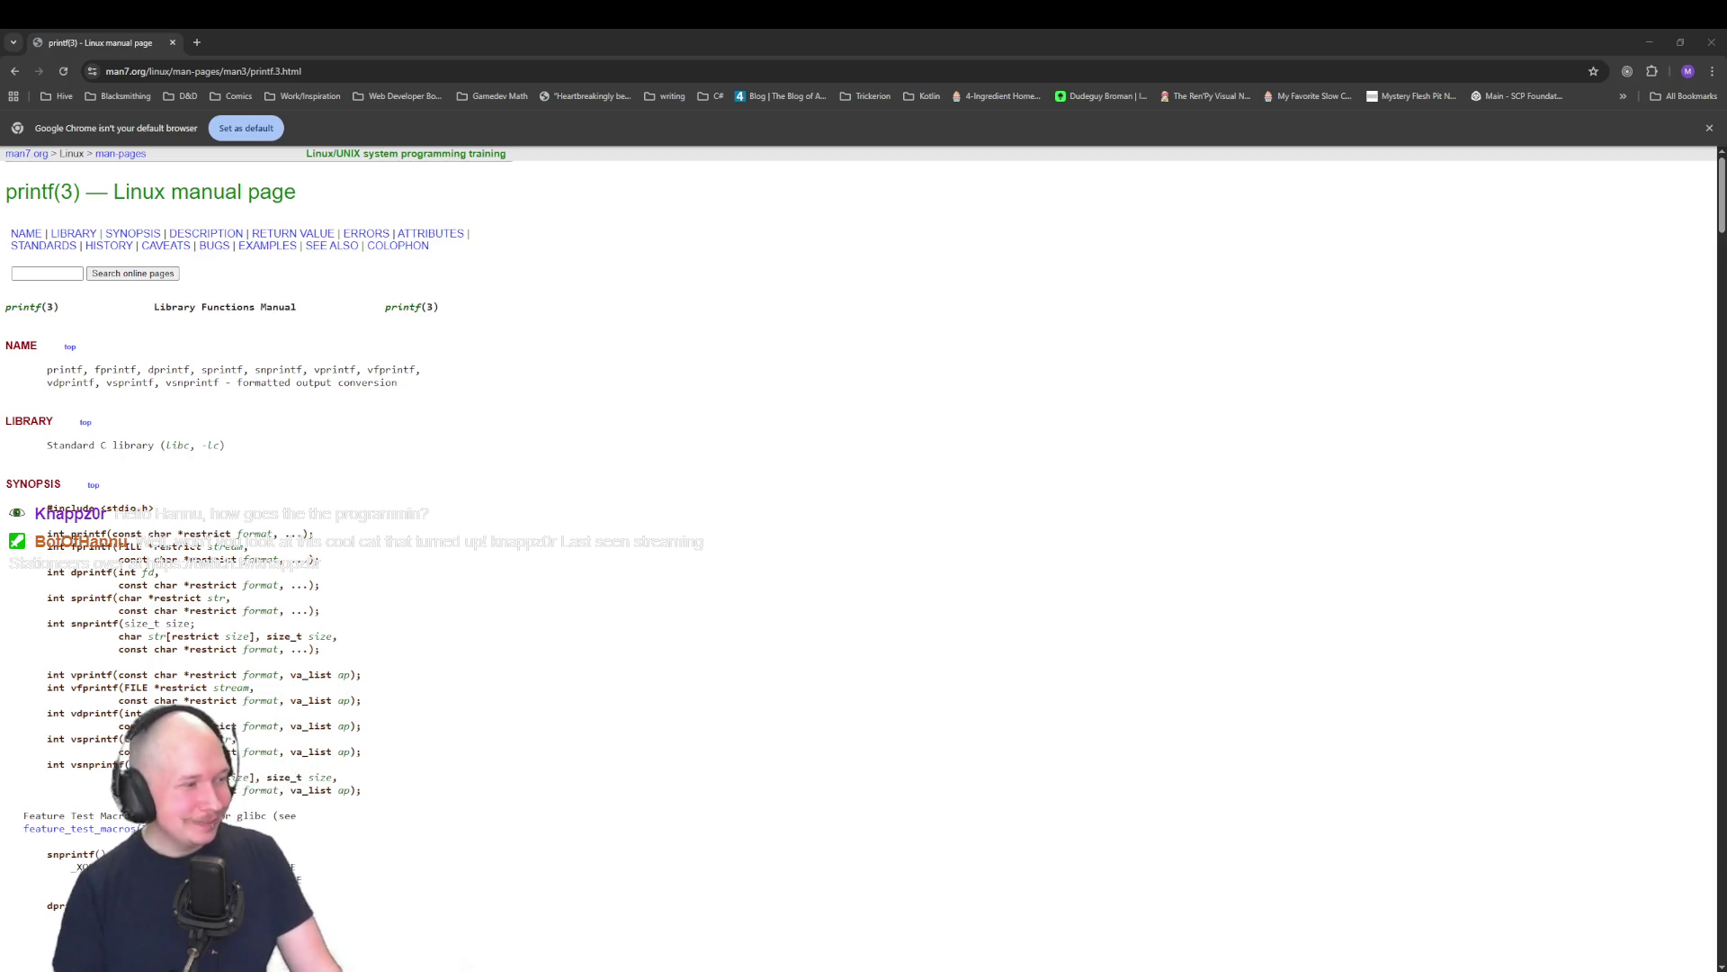
click(802, 366)
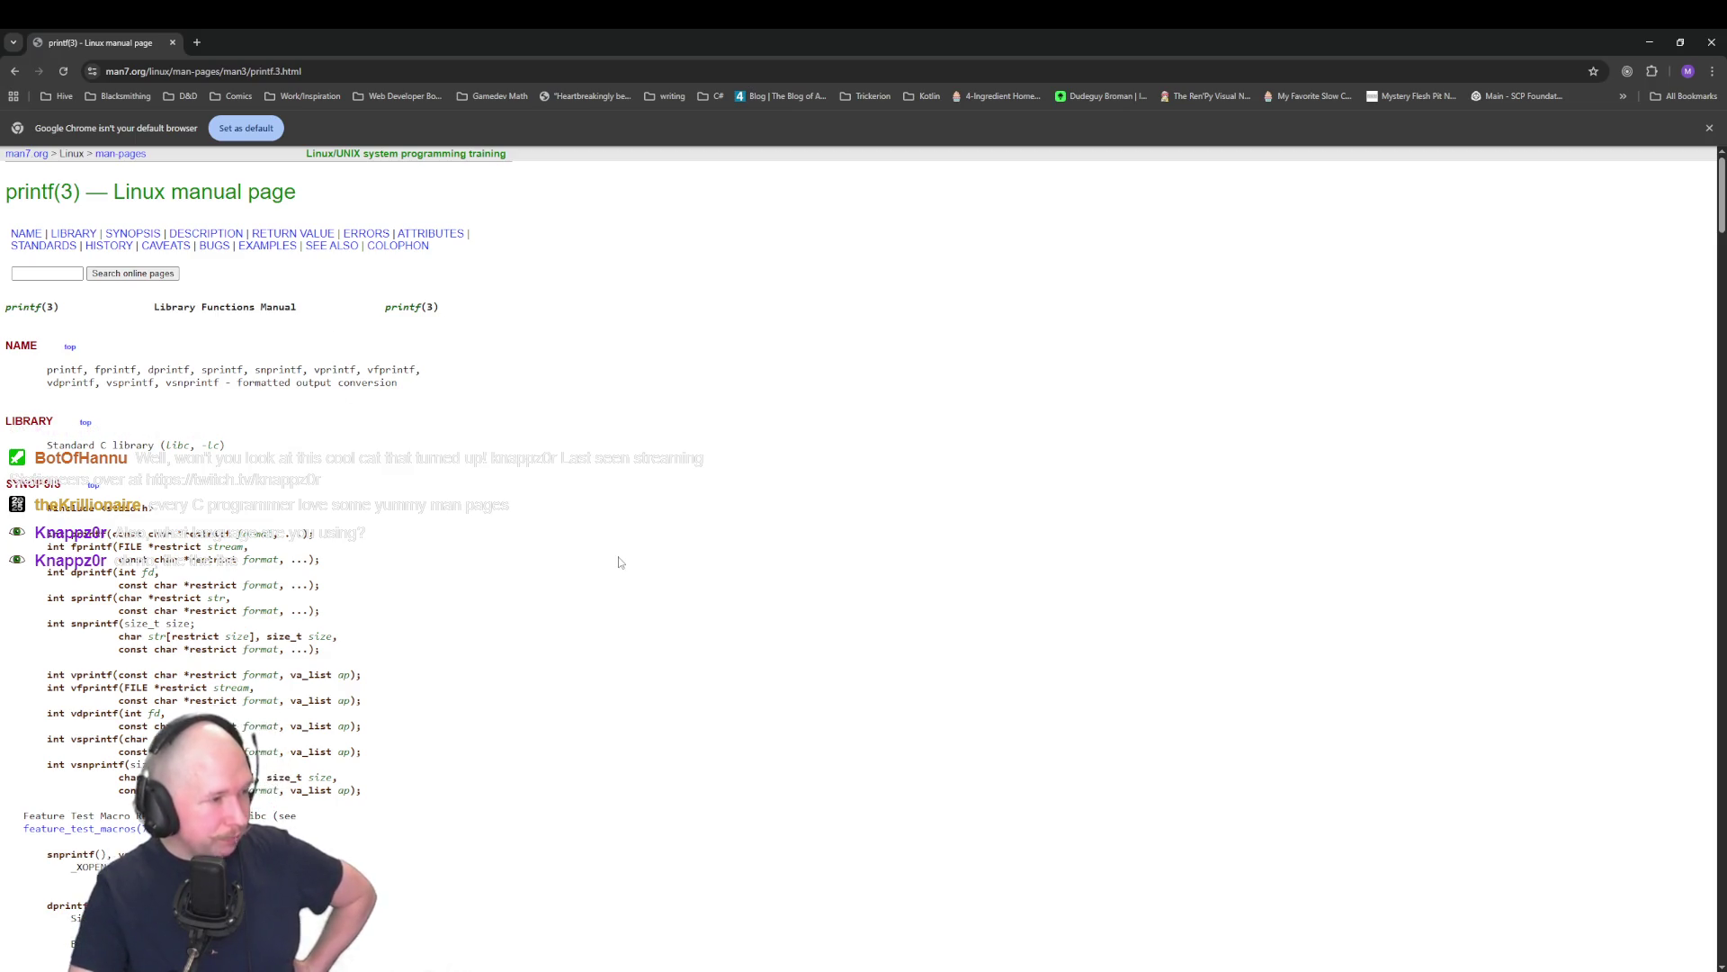
Step: Search the online manual pages for 'cat' and open the cat(1) Linux manual page
click(77, 270)
text(cat)
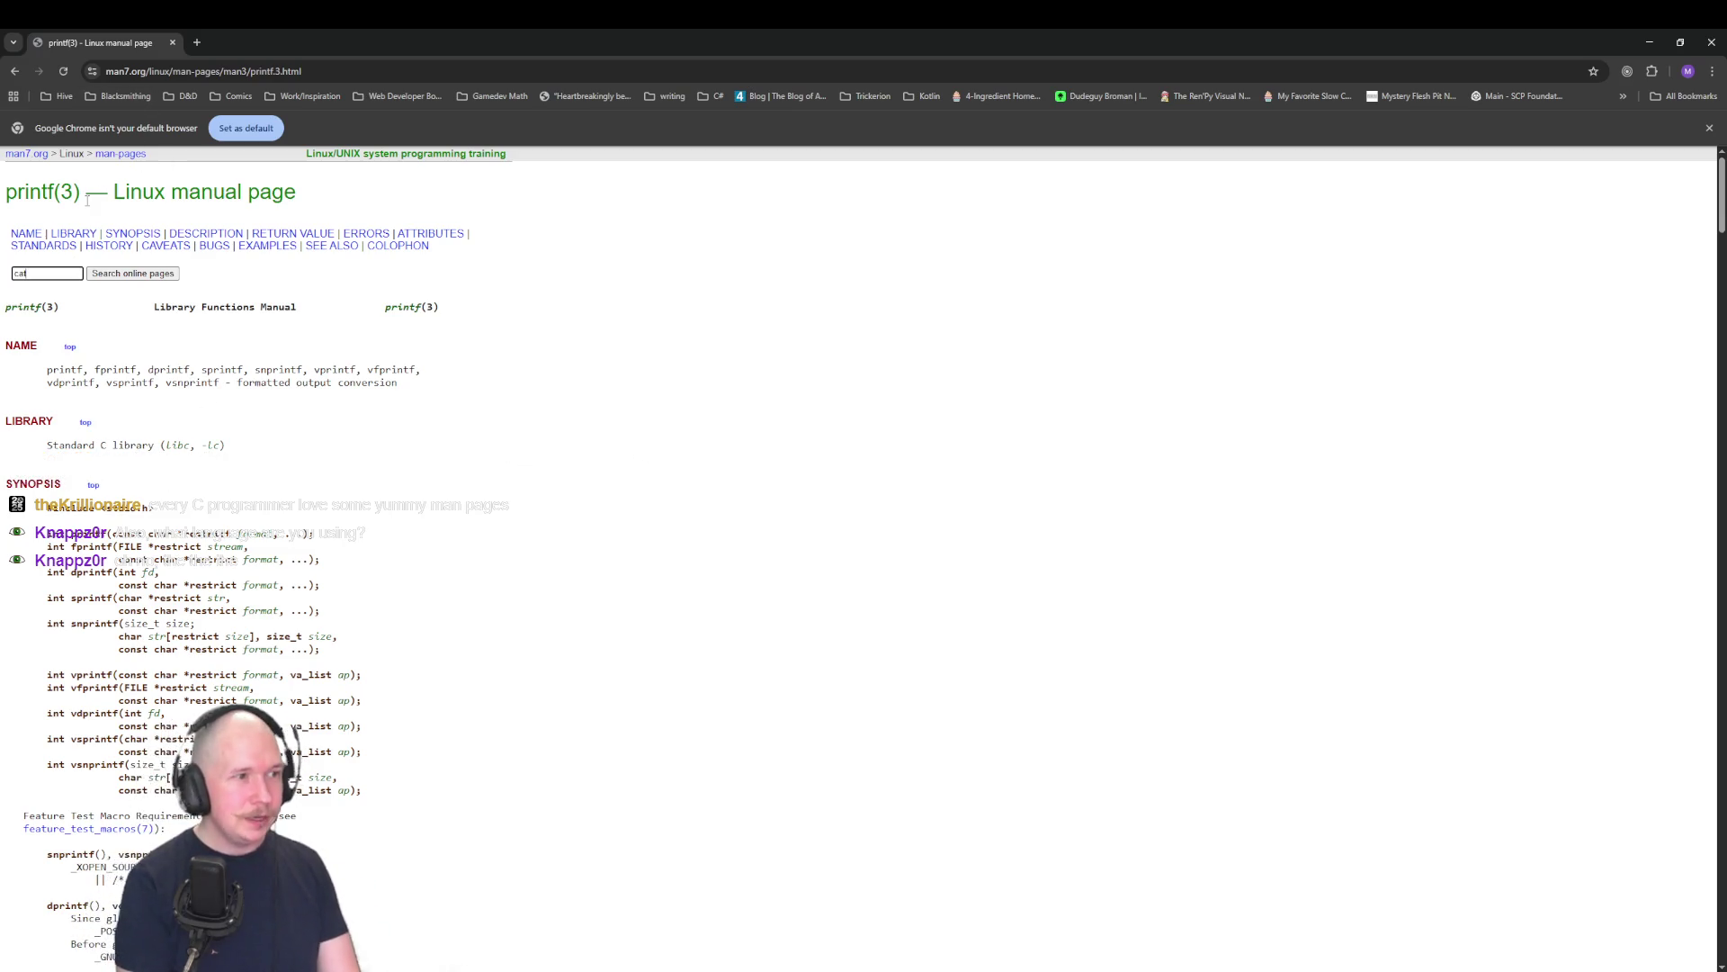
key(Return)
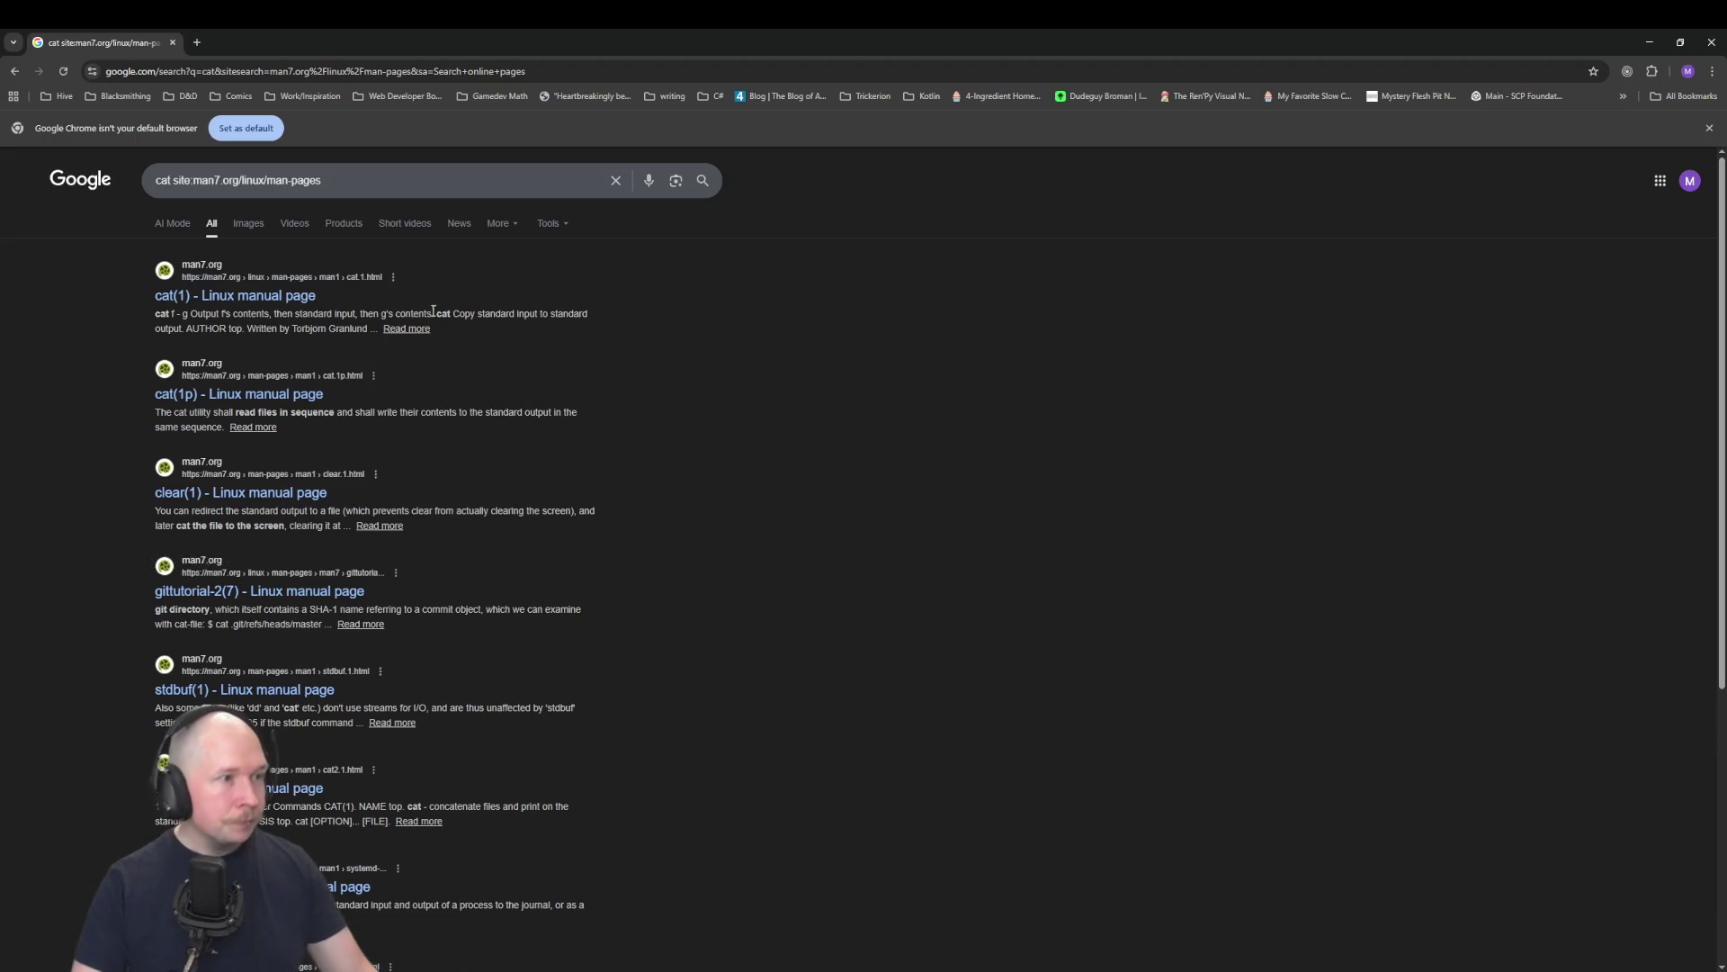
click(261, 296)
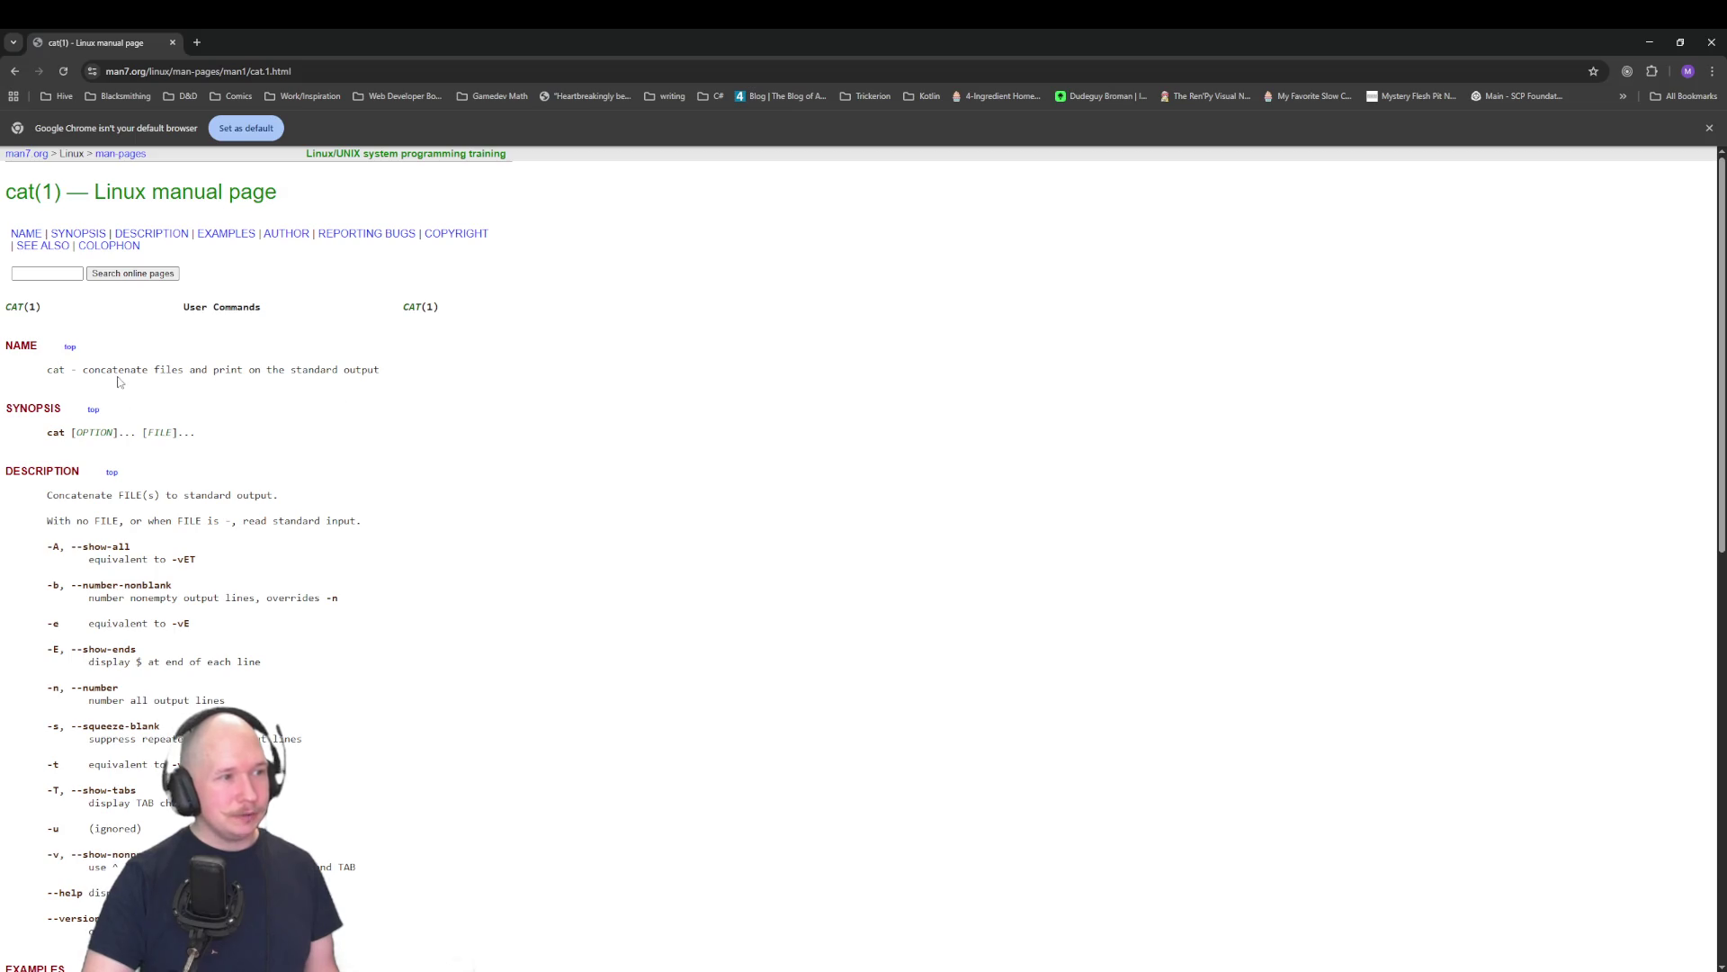
Step: Scroll through the cat(1) manual page to read its description and options
scroll(405, 532, down, 1)
scroll(436, 551, down, 2)
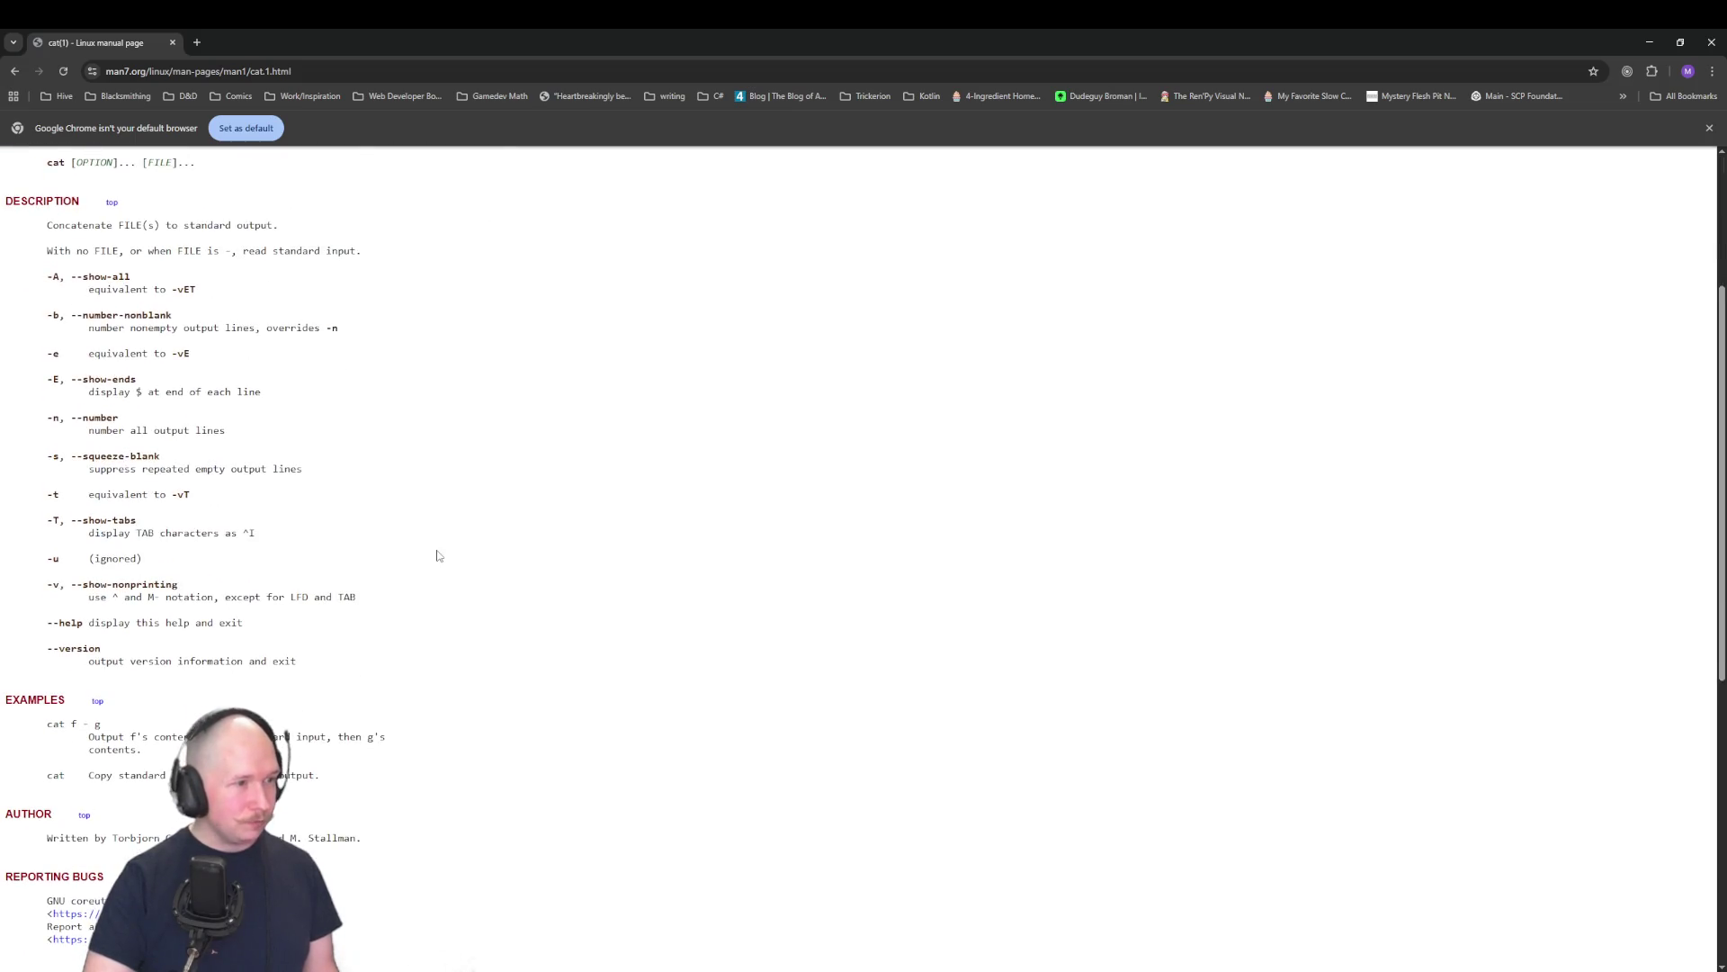
scroll(439, 555, up, 3)
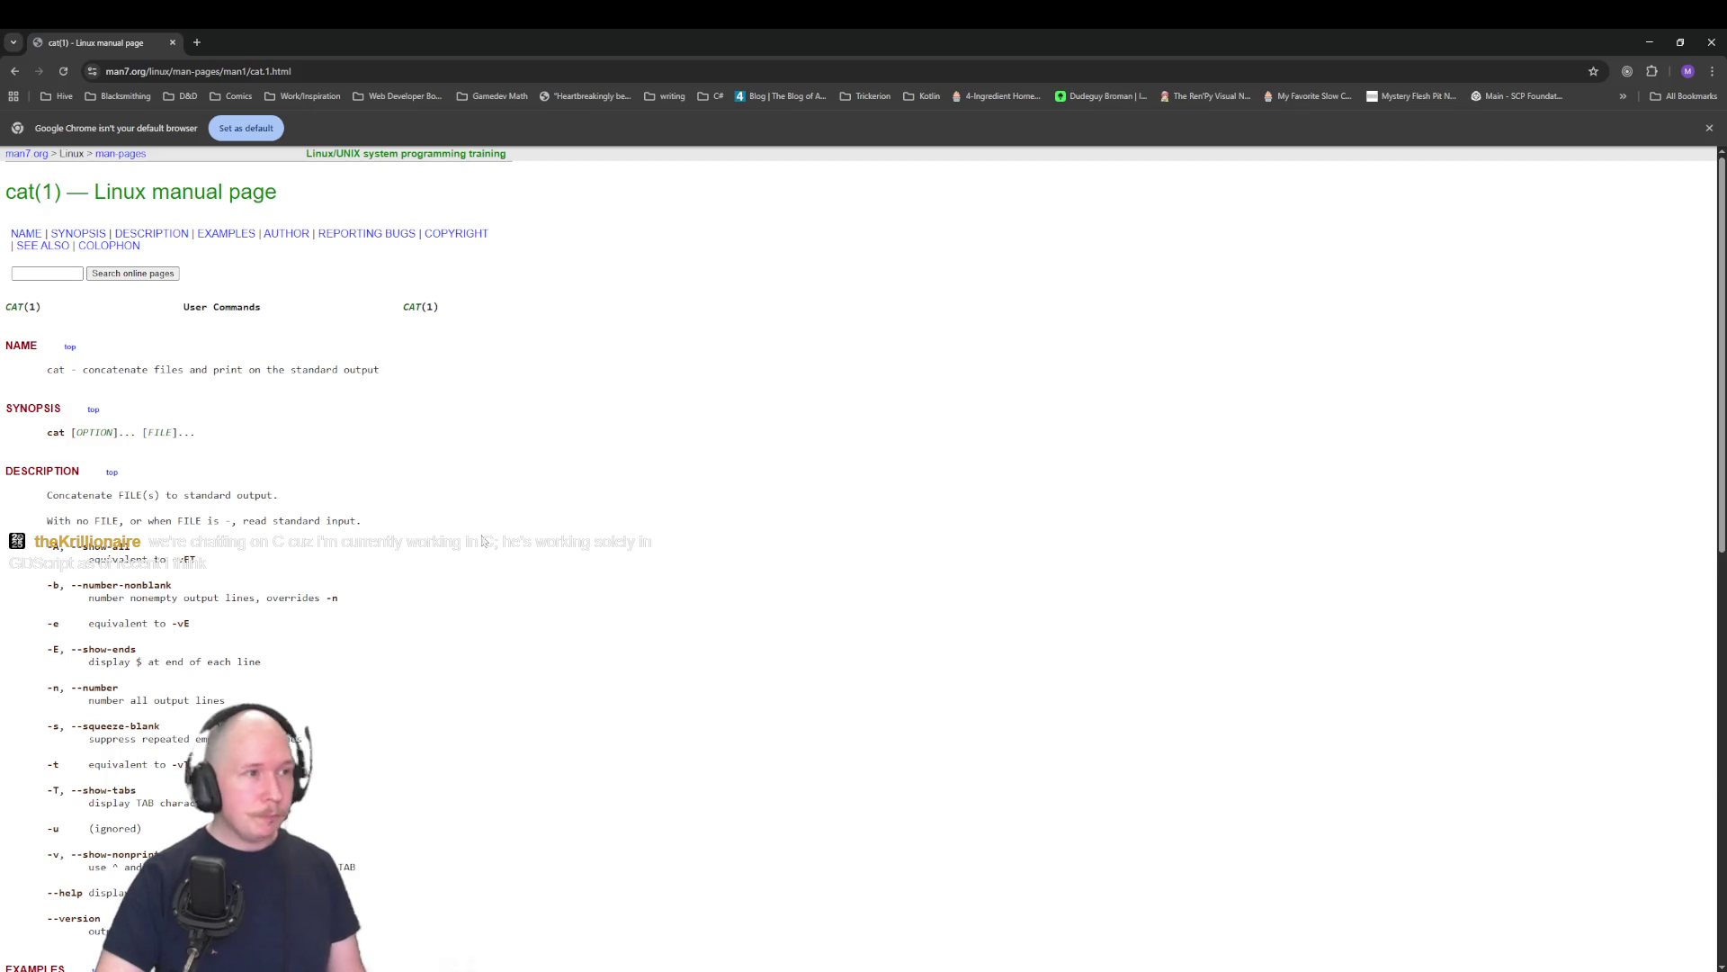
Step: Close the browser to return to Krita, then switch over to the Godot editor
click(1711, 42)
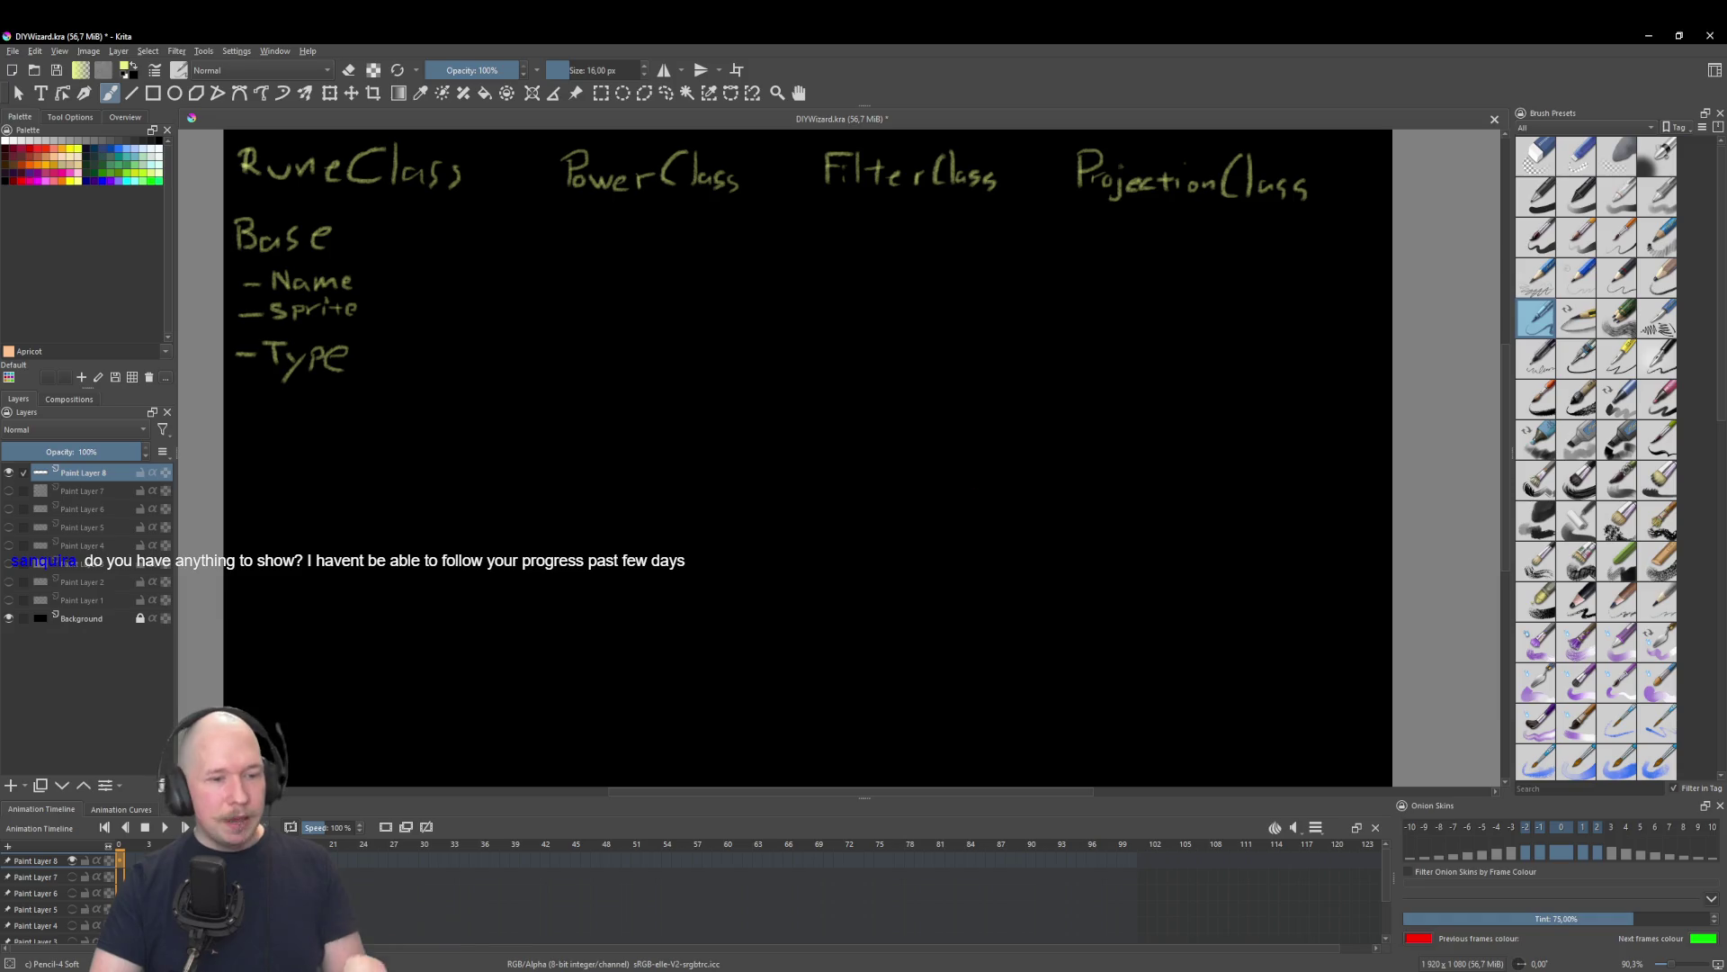
key(alt+Tab)
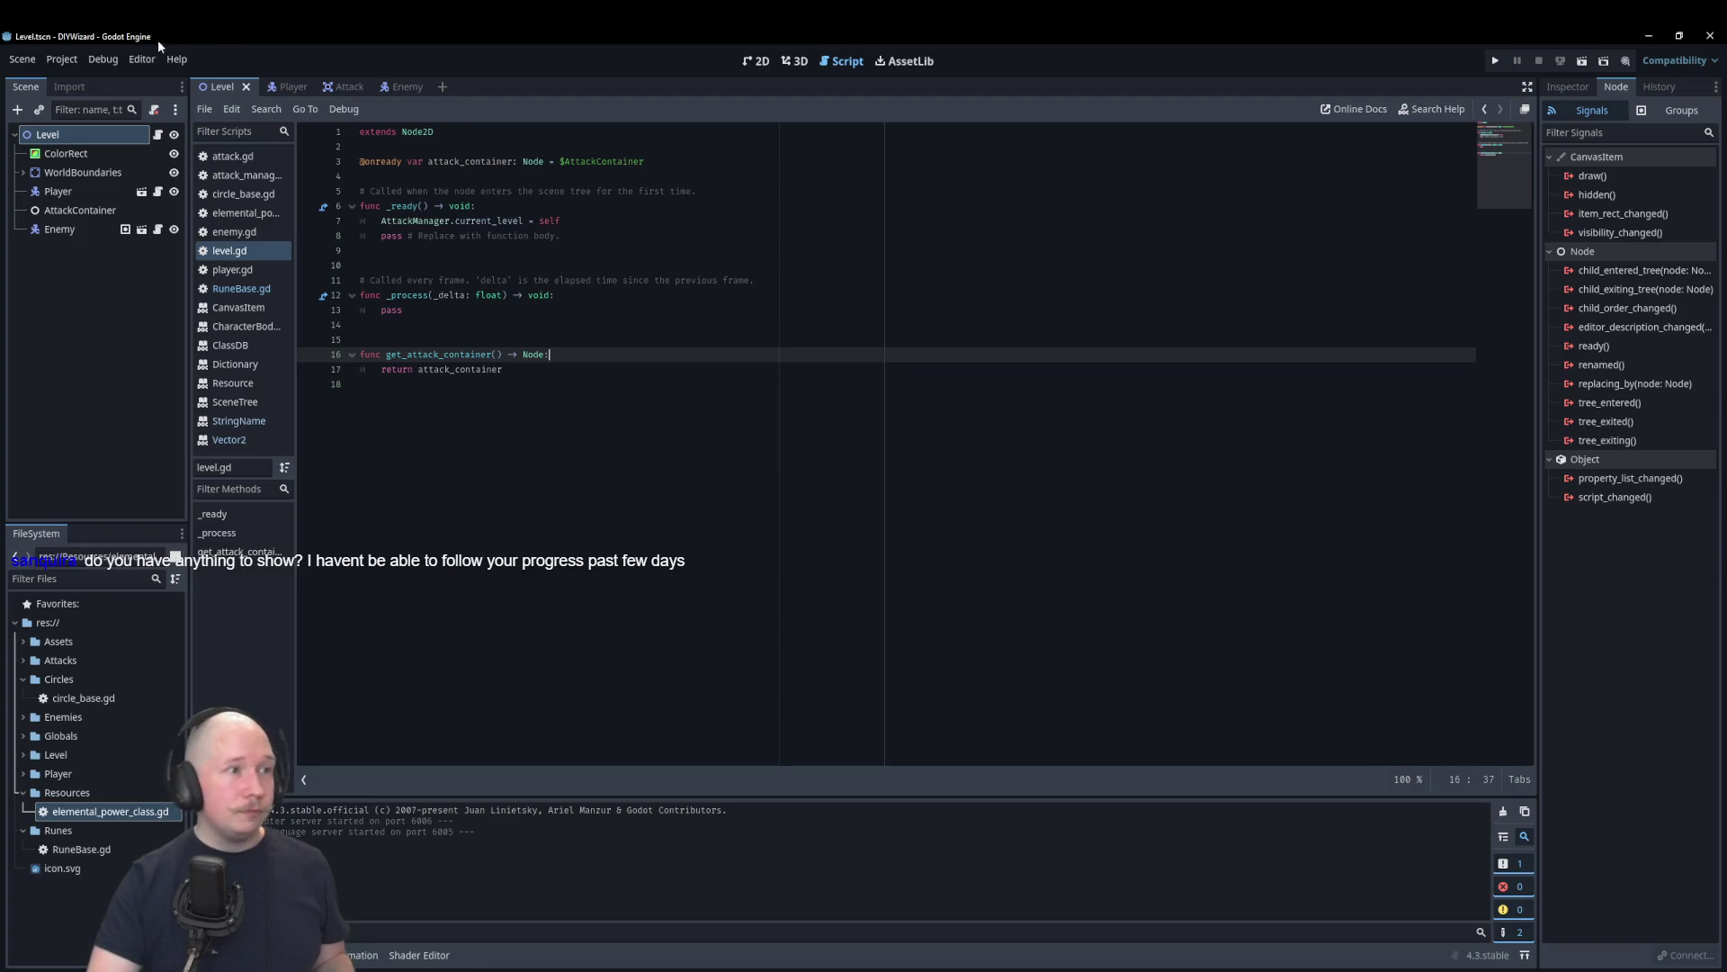
Step: Show the Level scene in the 2D view and run the project with F5
click(294, 88)
click(761, 61)
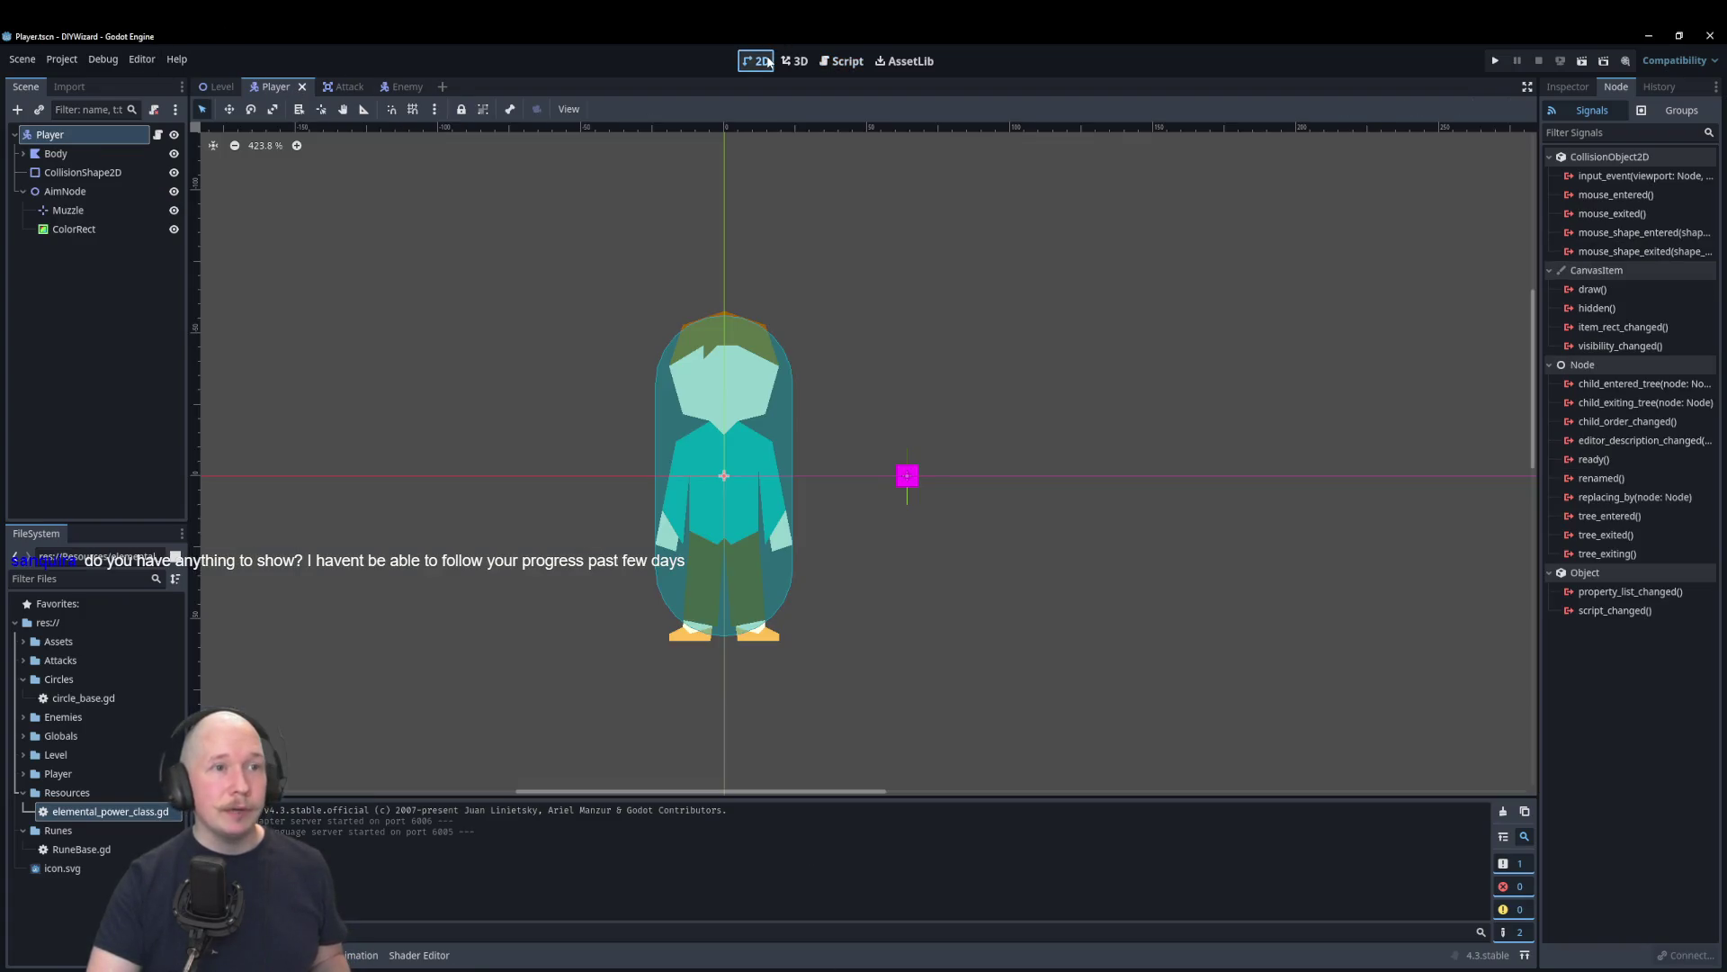
click(218, 86)
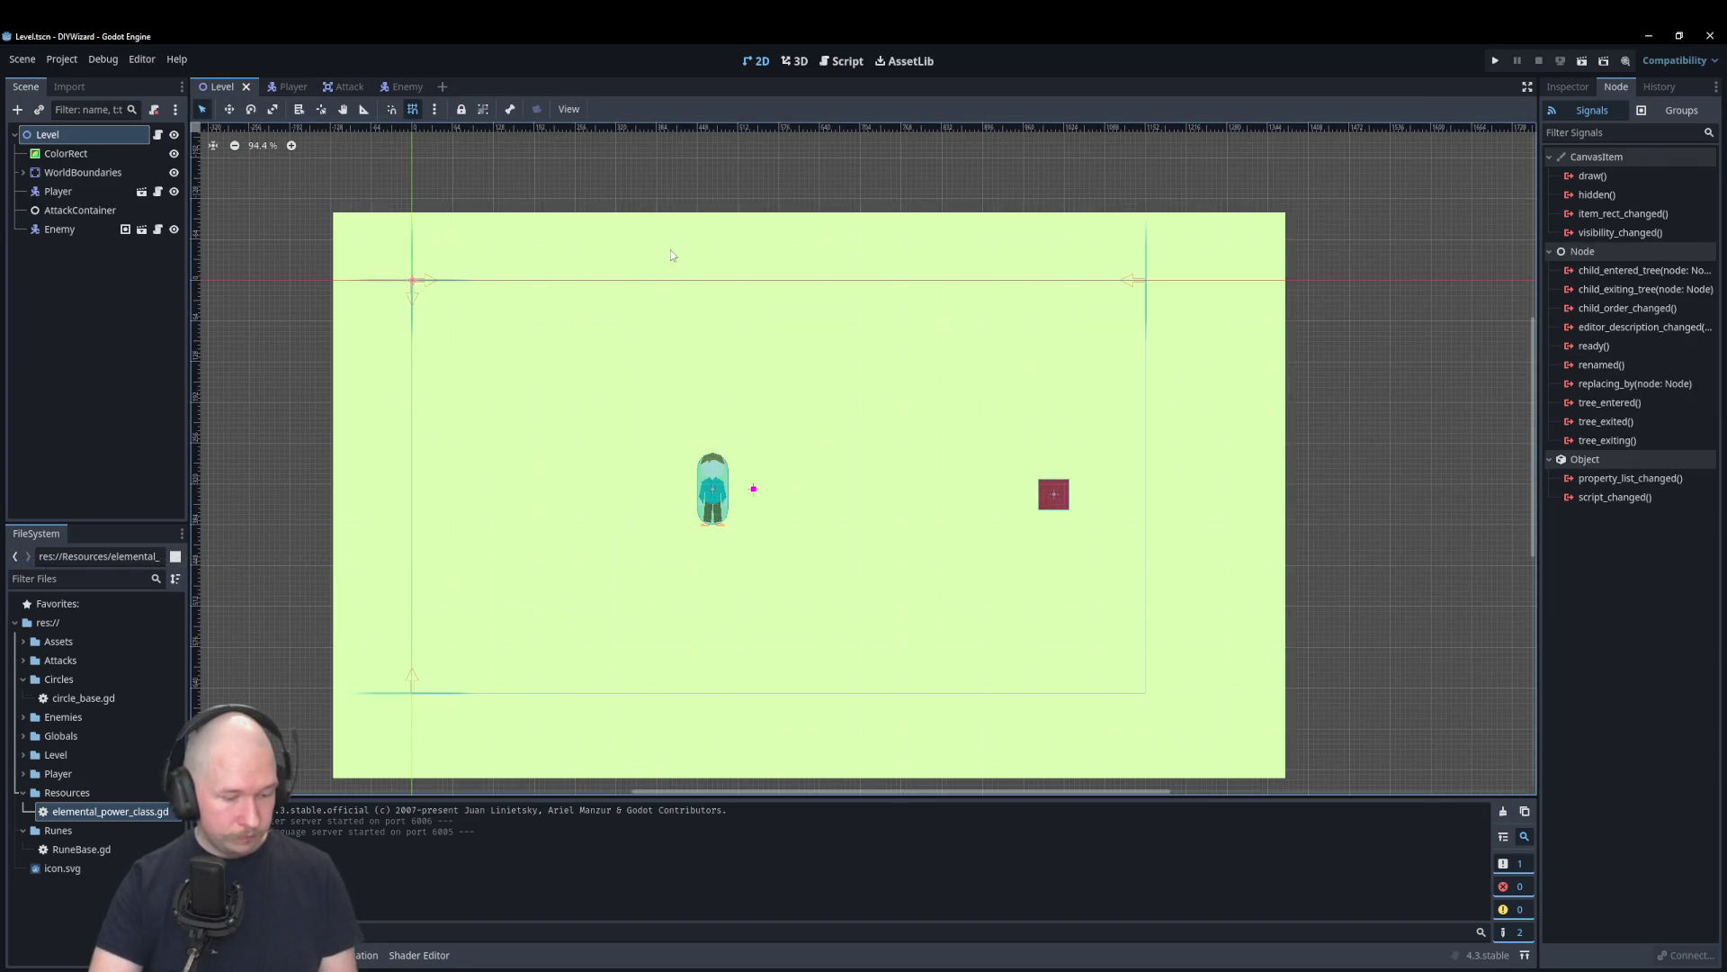
key(F5)
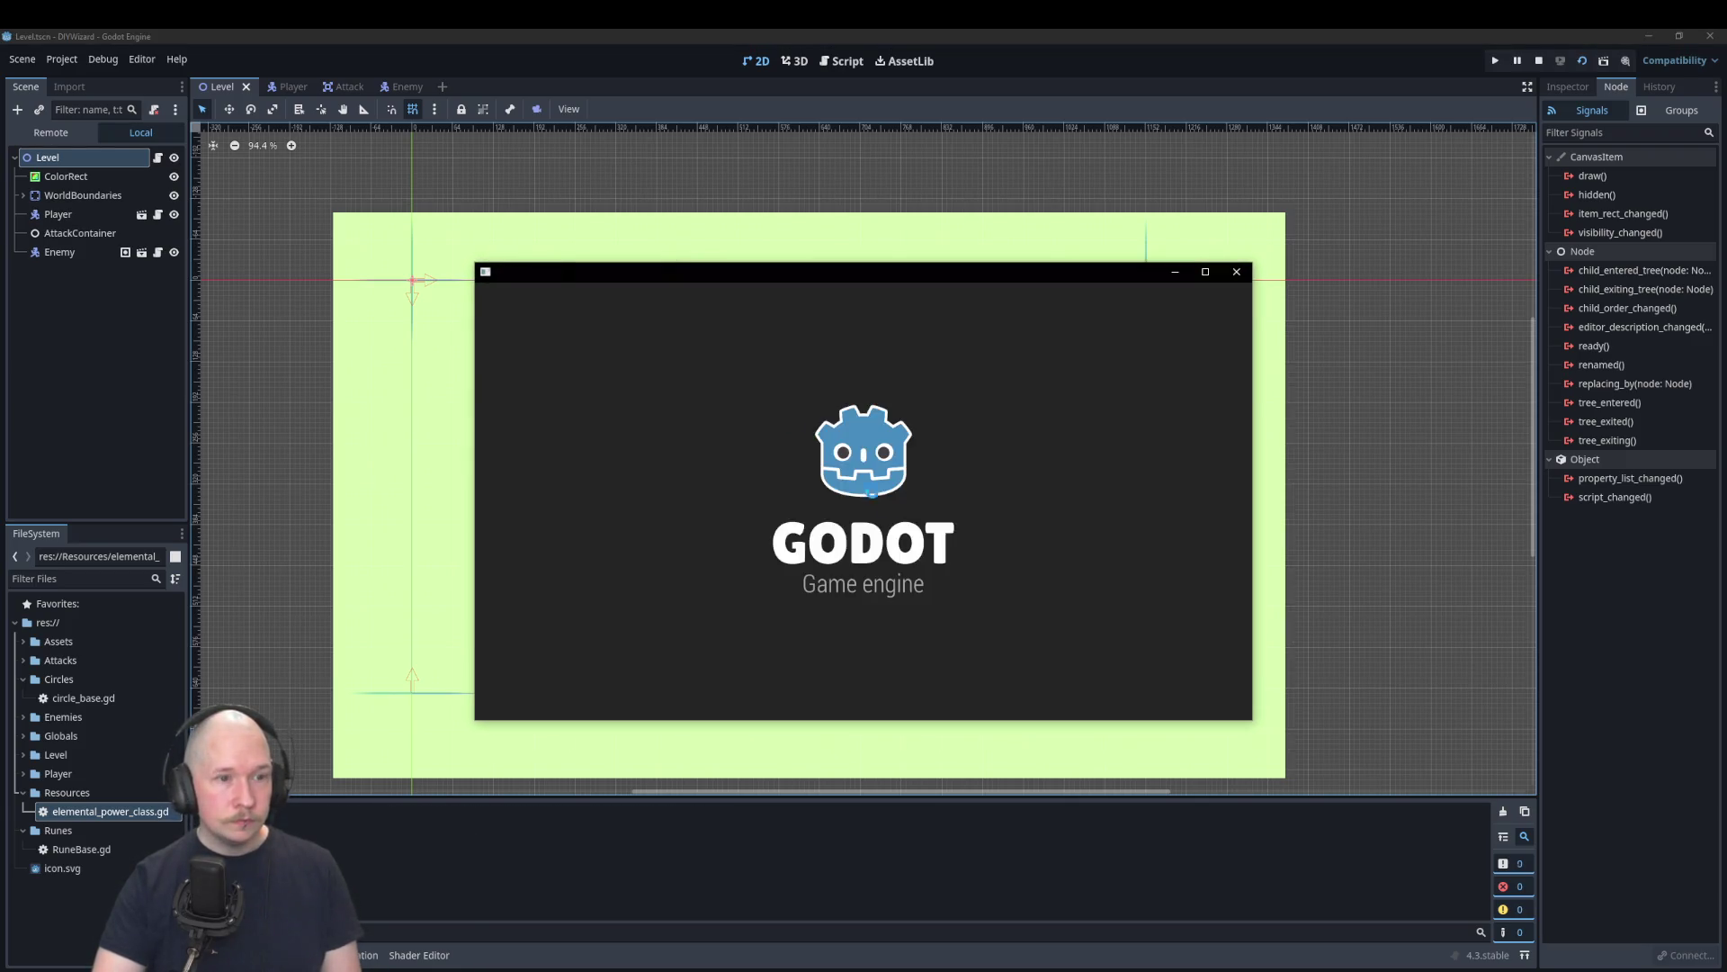
Step: Walk the player around with WASD, fire a projectile, then view the Remote scene tree
key(a)
key(w)
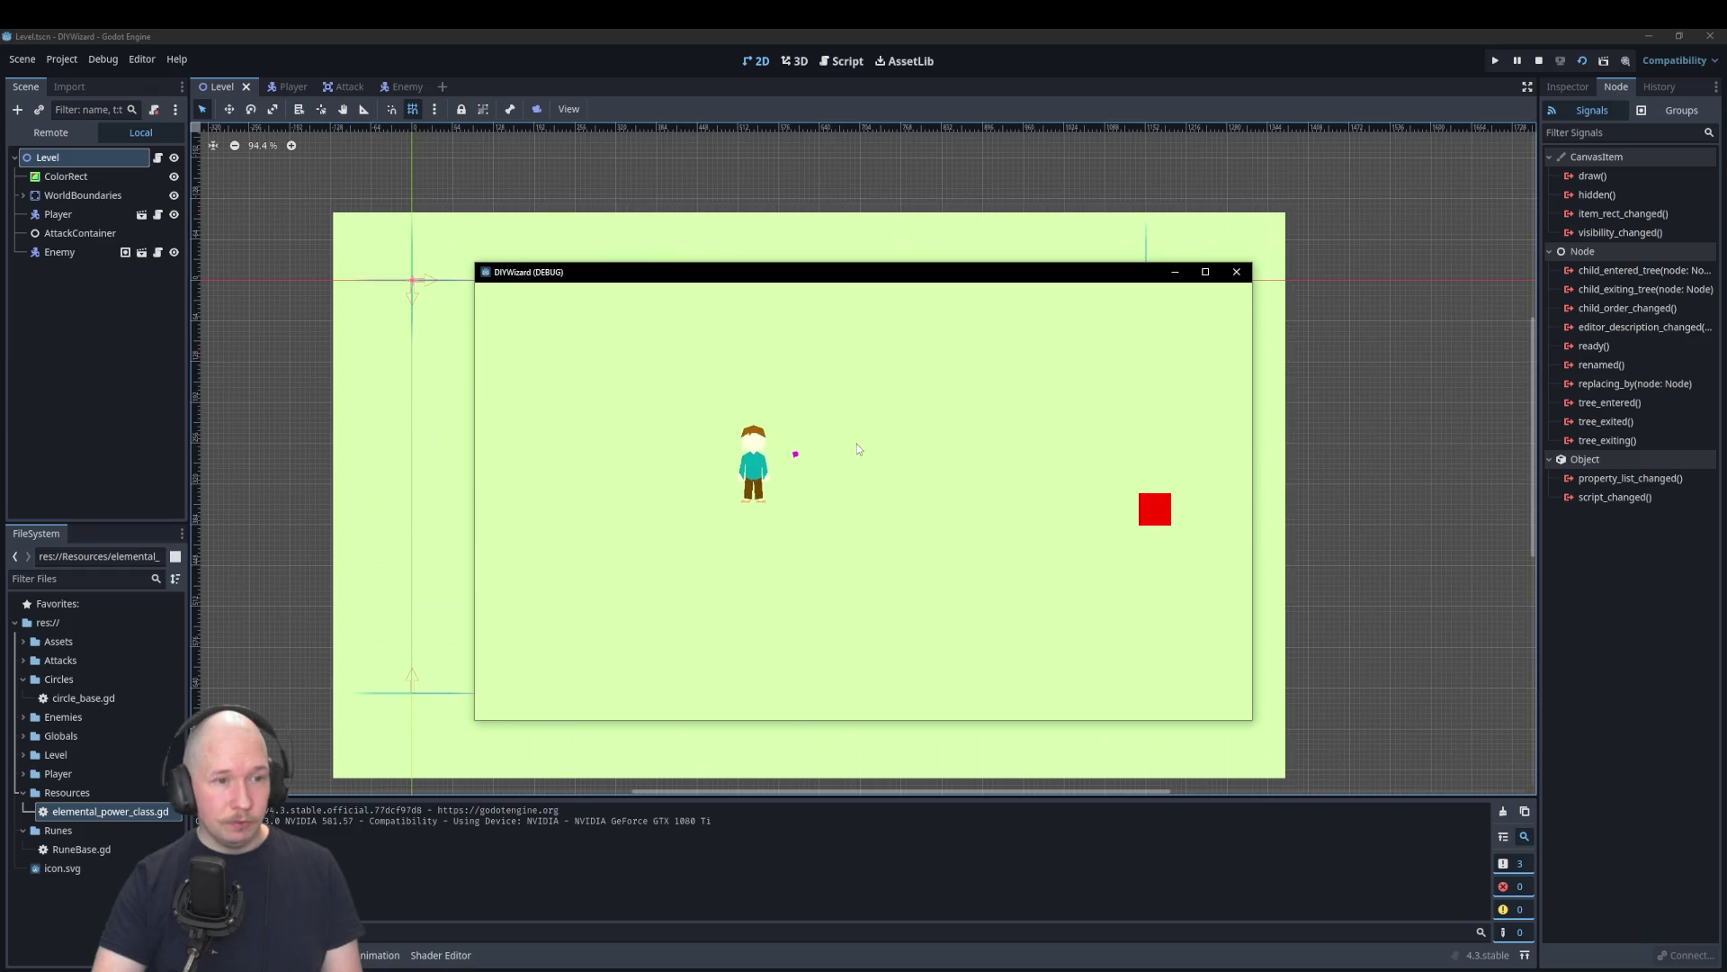
key(d)
key(s)
key(a)
key(d)
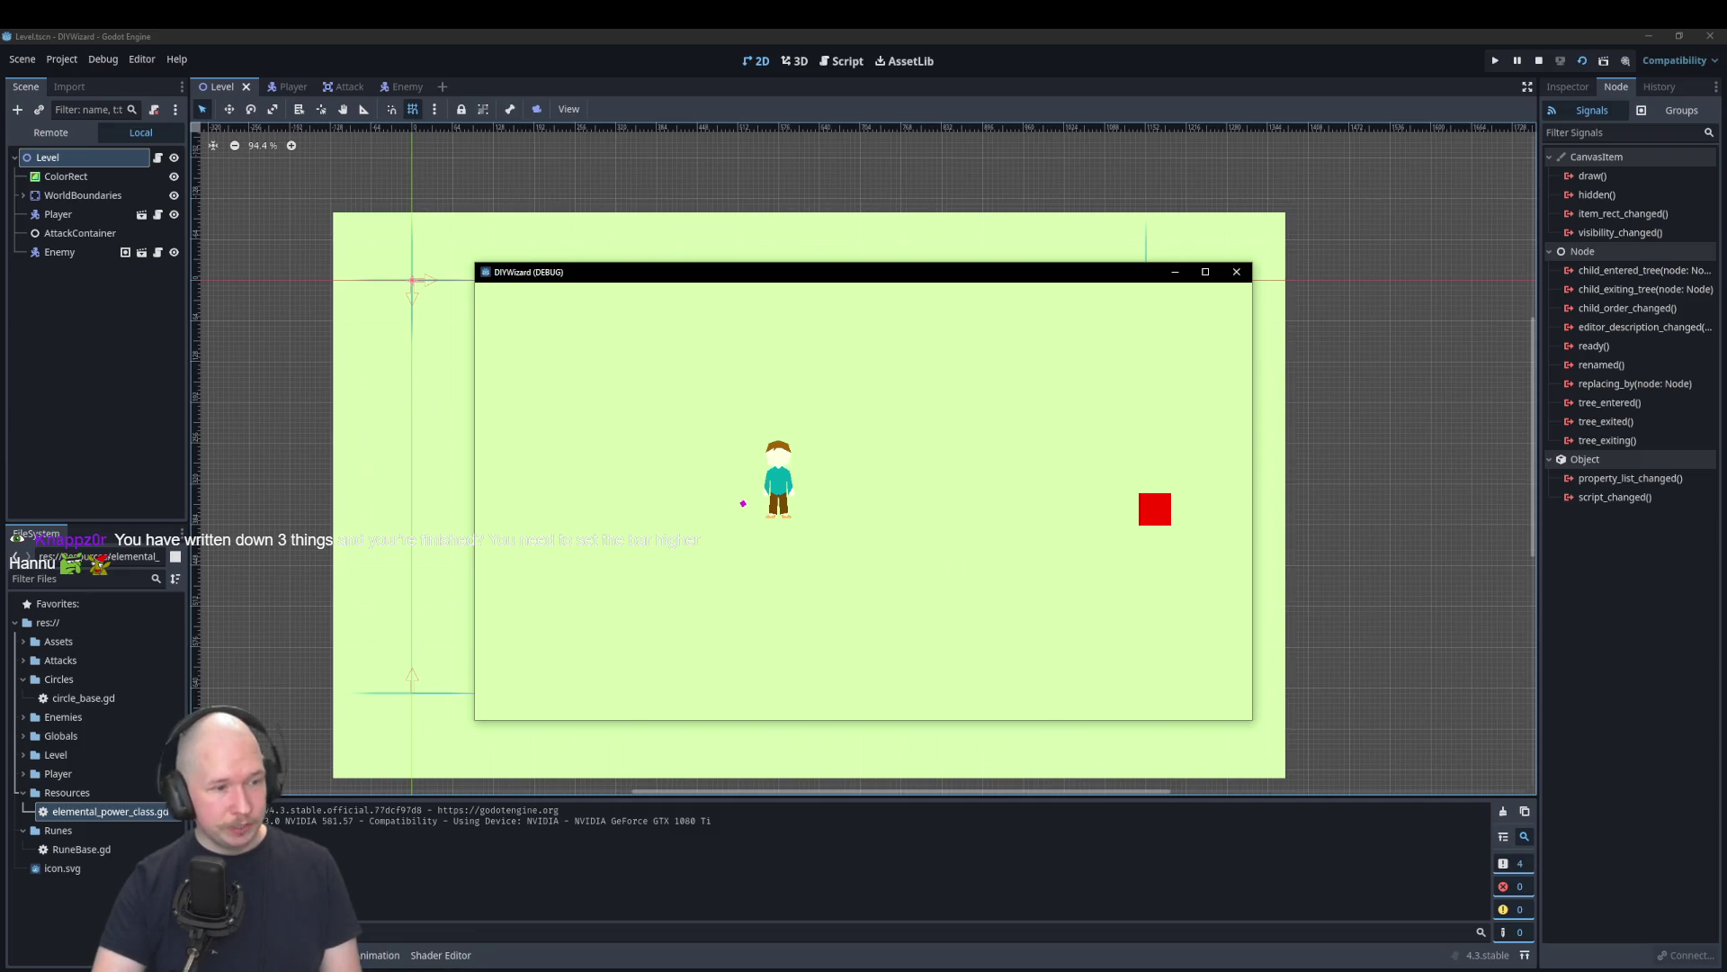
key(a)
key(s)
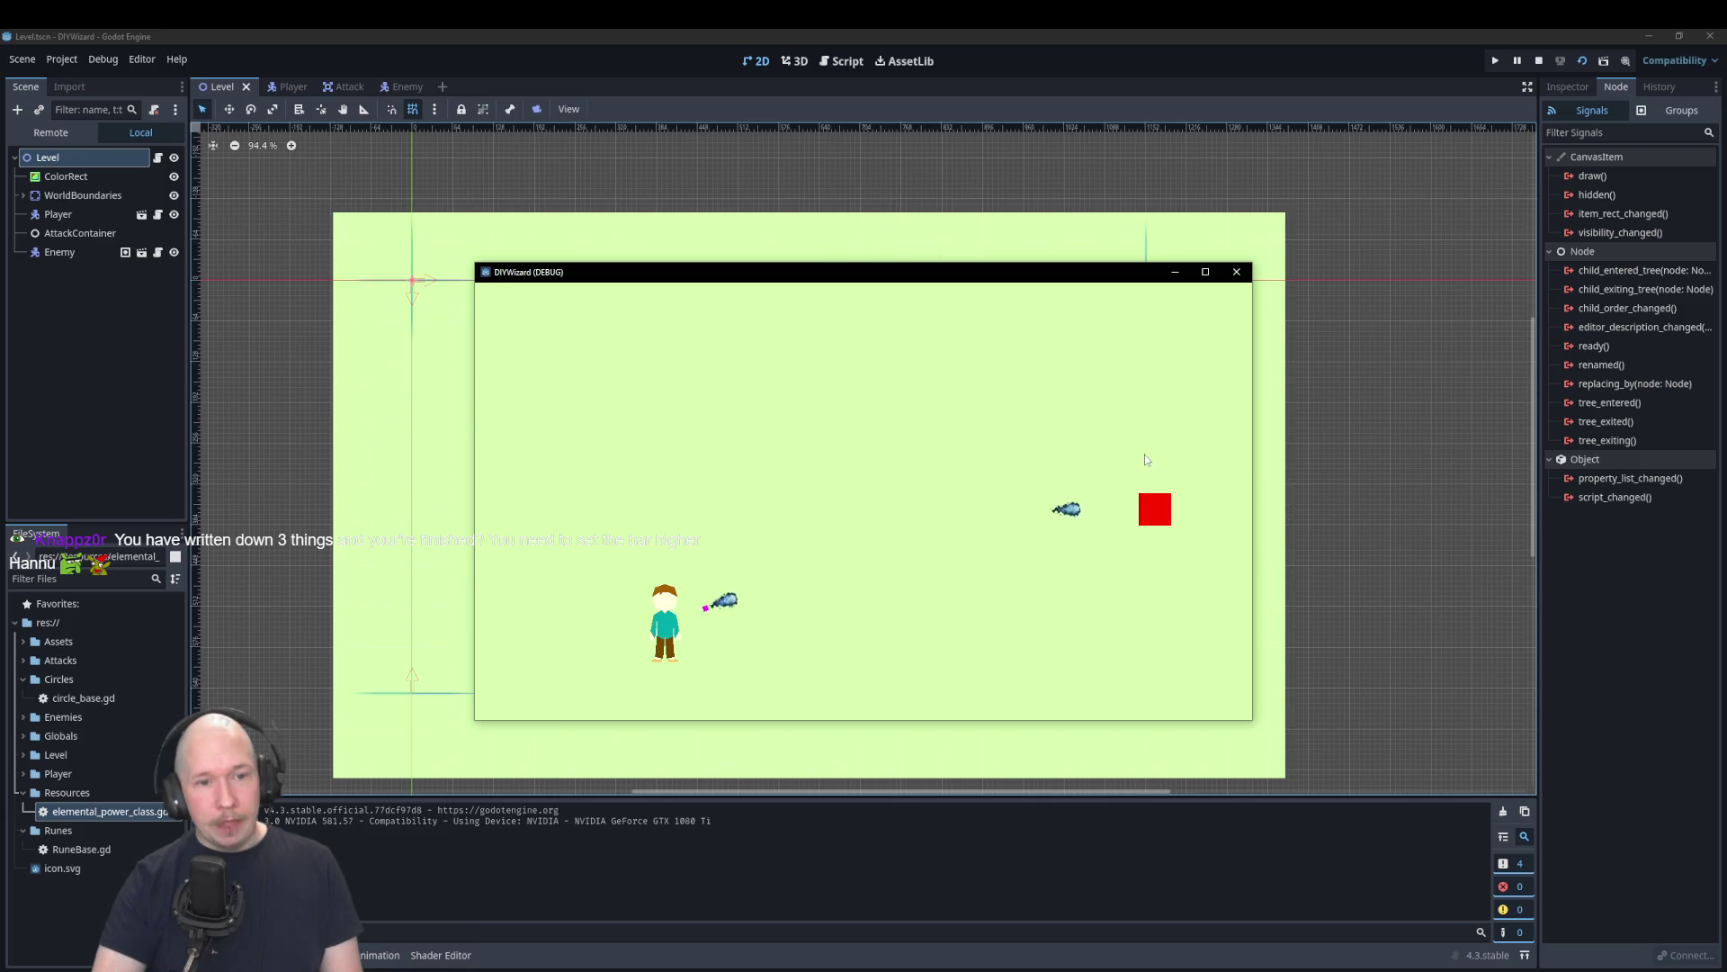
key(w)
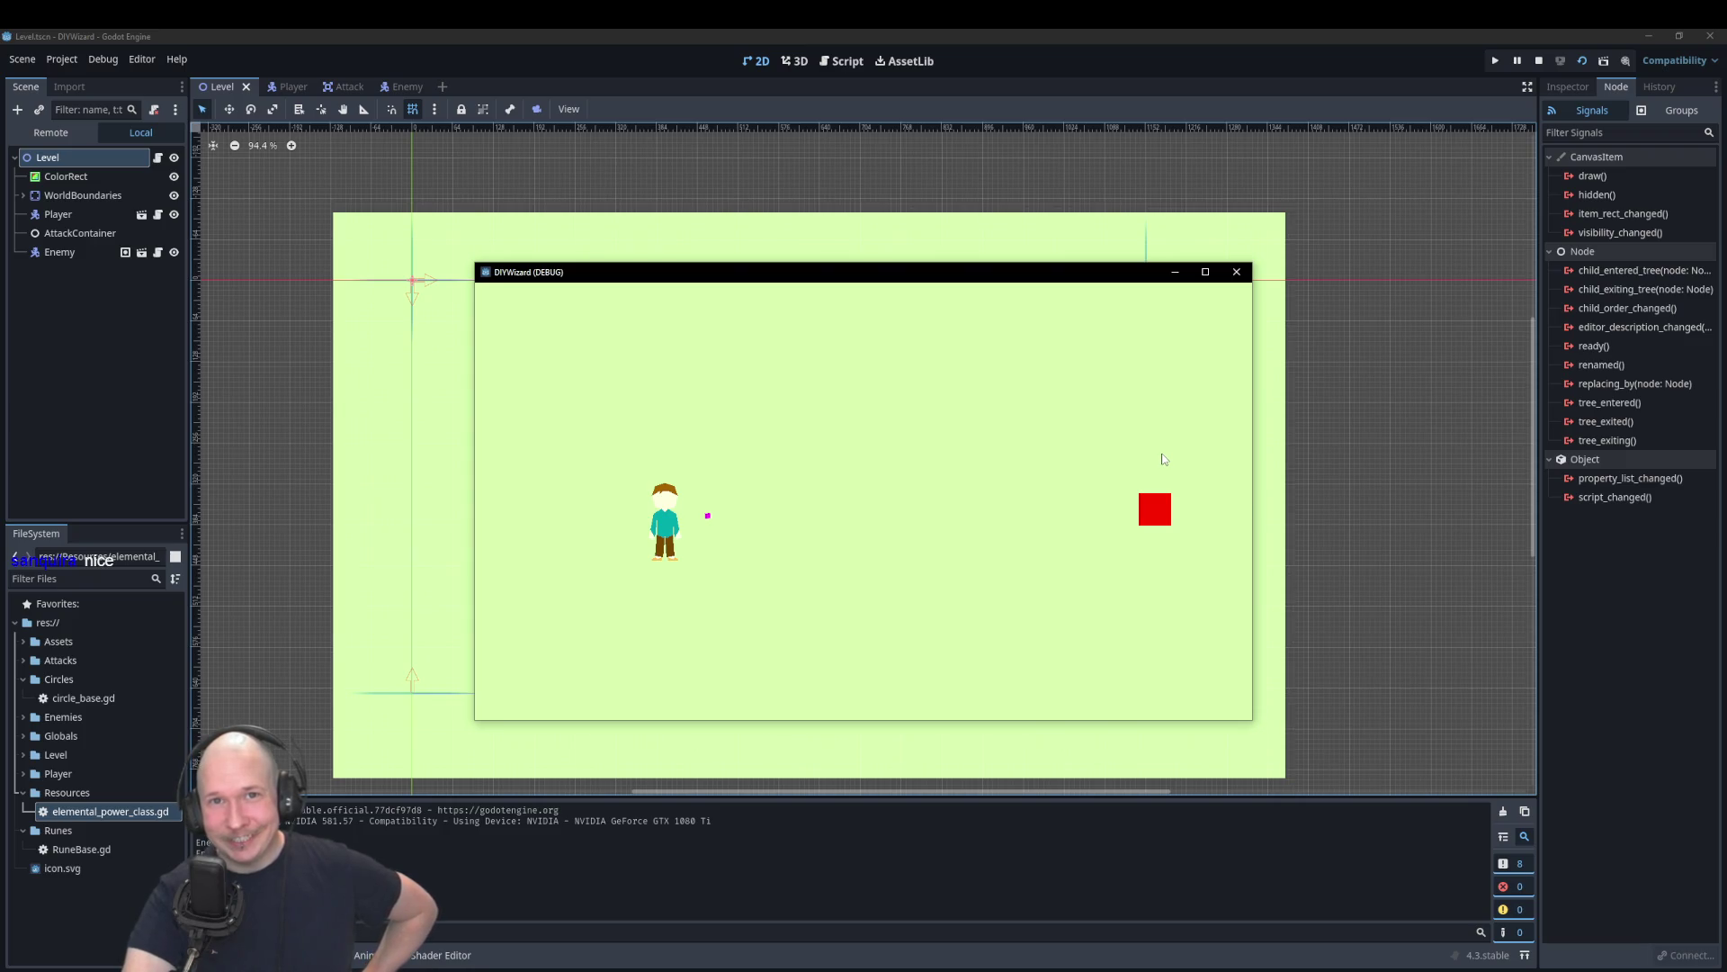
click(1163, 459)
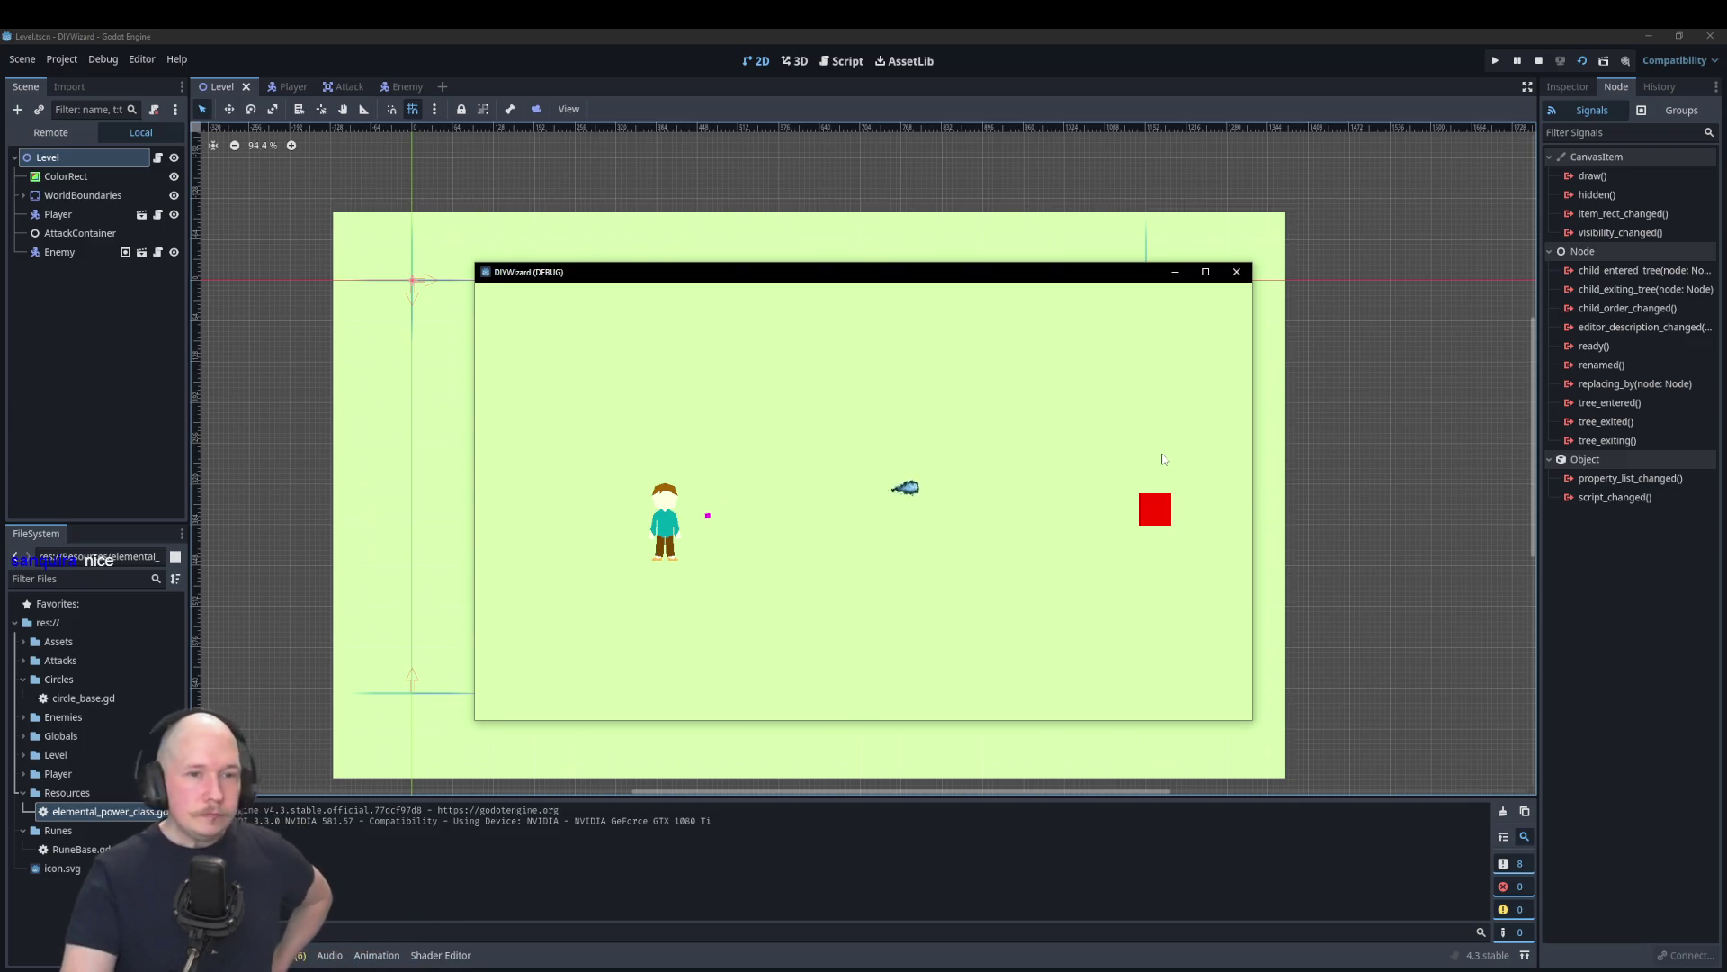
click(58, 133)
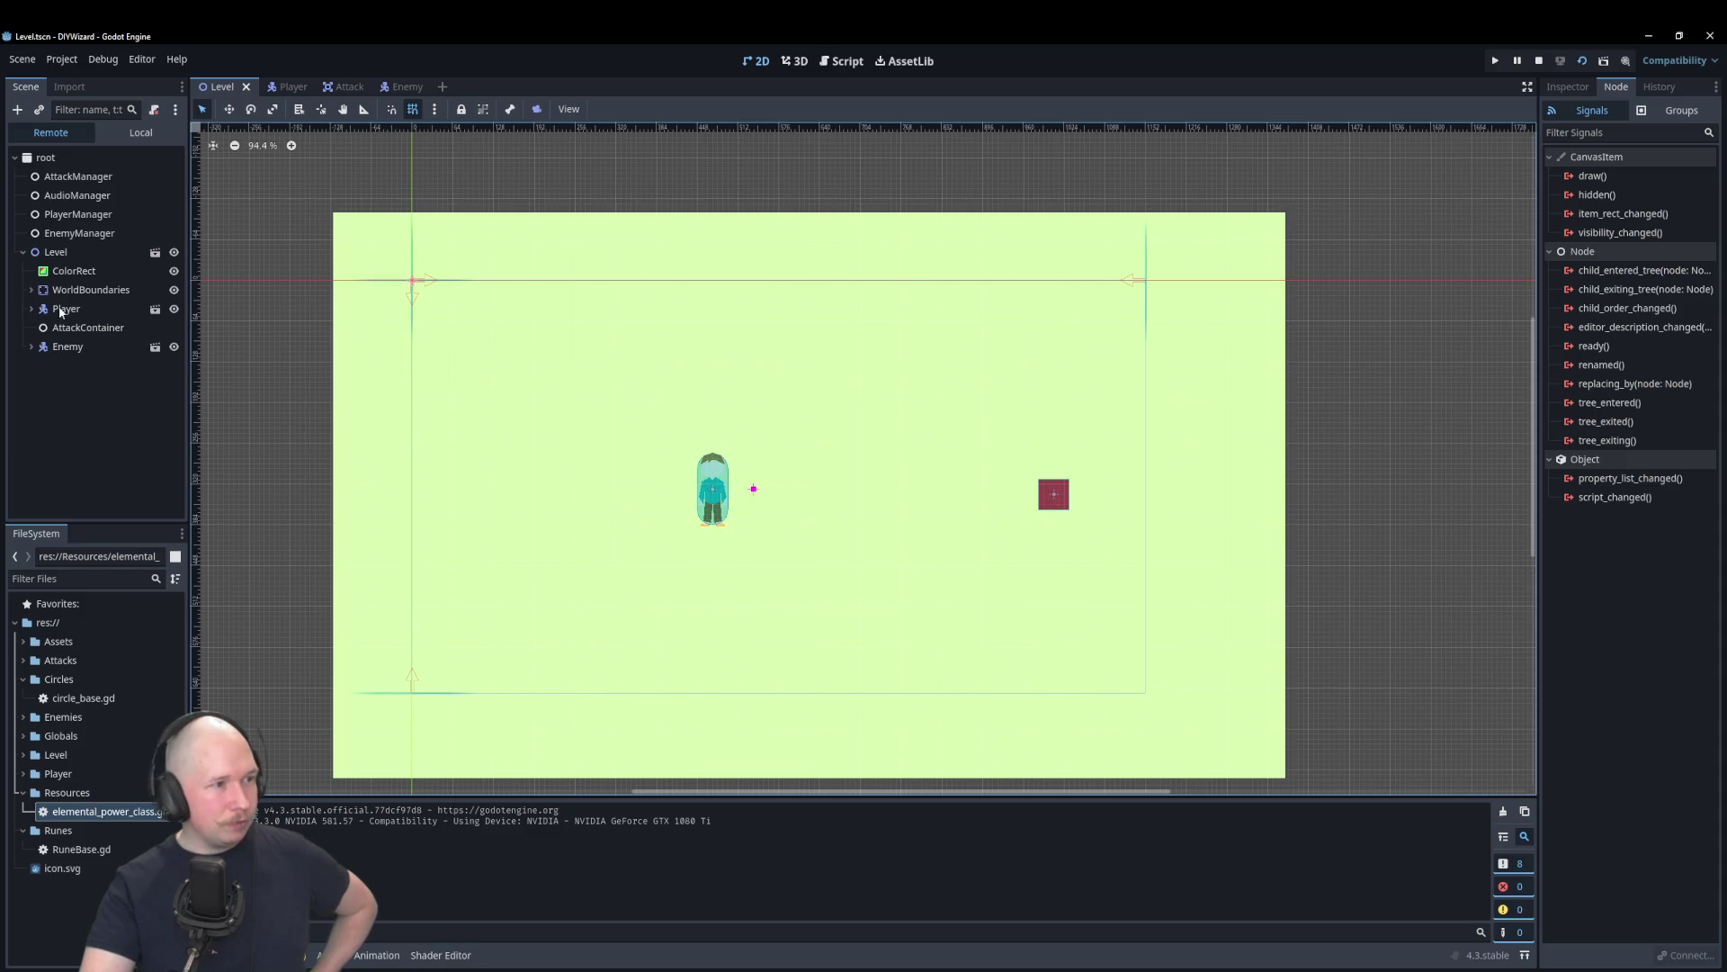
Step: Expand the Player node in the Remote tree to inspect Body, CollisionShape2D and AimNode, then collapse it
click(31, 309)
click(31, 308)
click(32, 309)
click(32, 309)
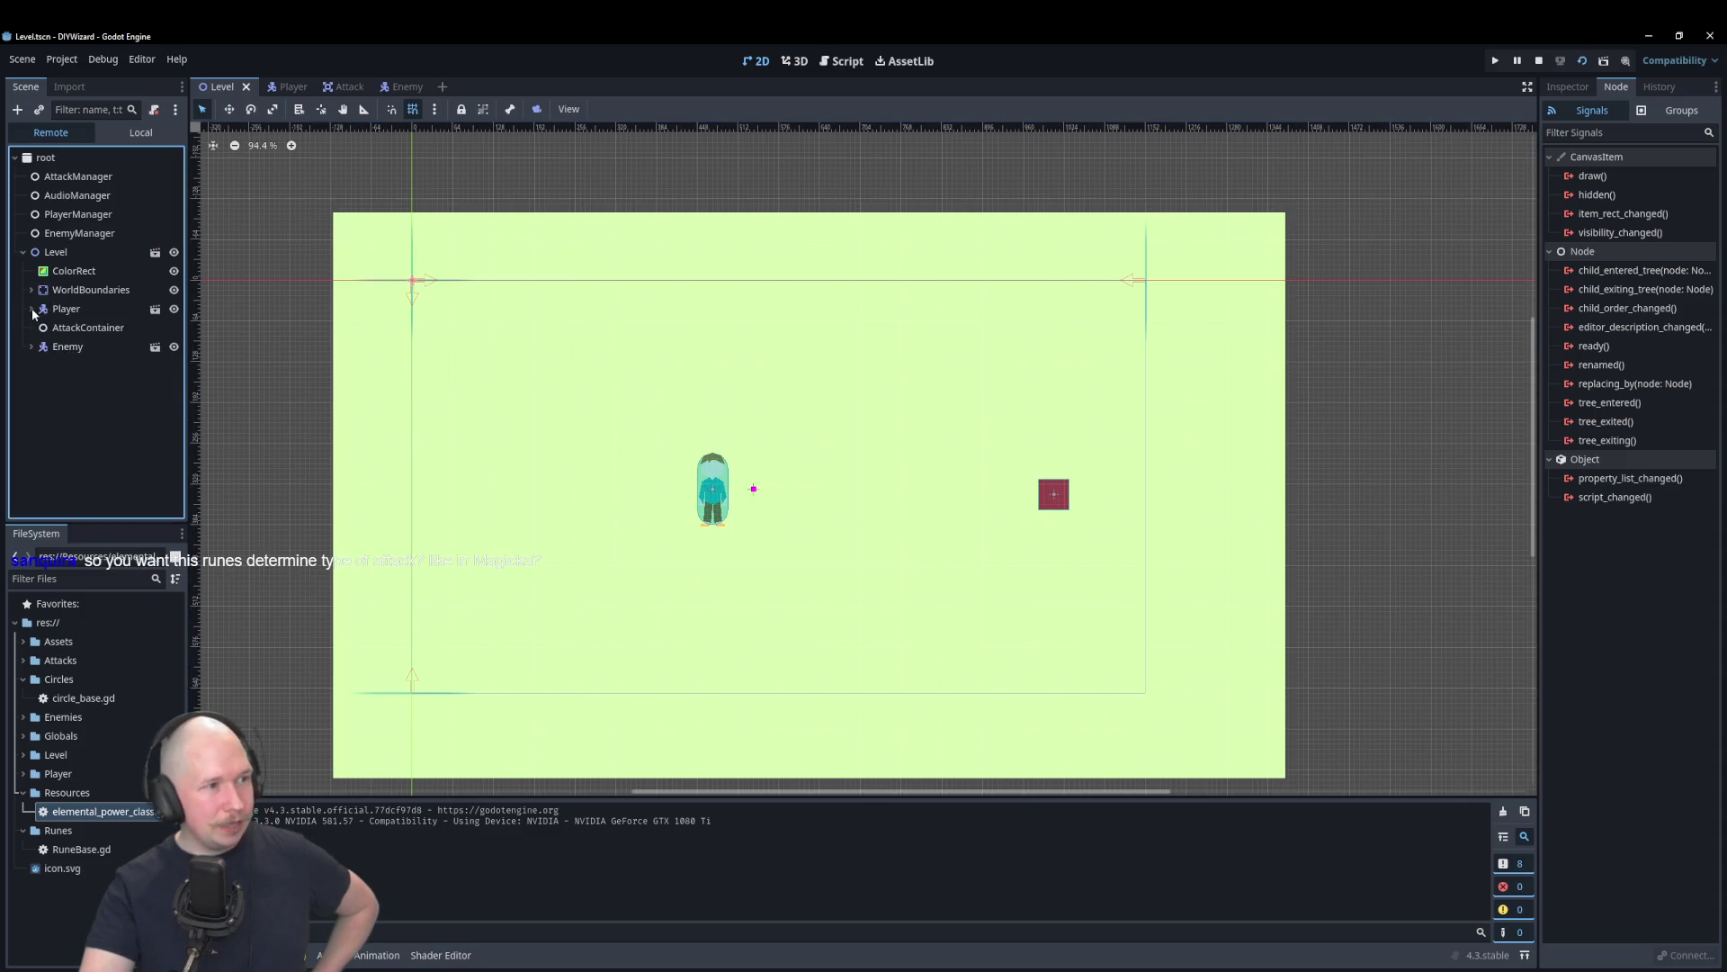
click(32, 310)
click(32, 309)
click(32, 309)
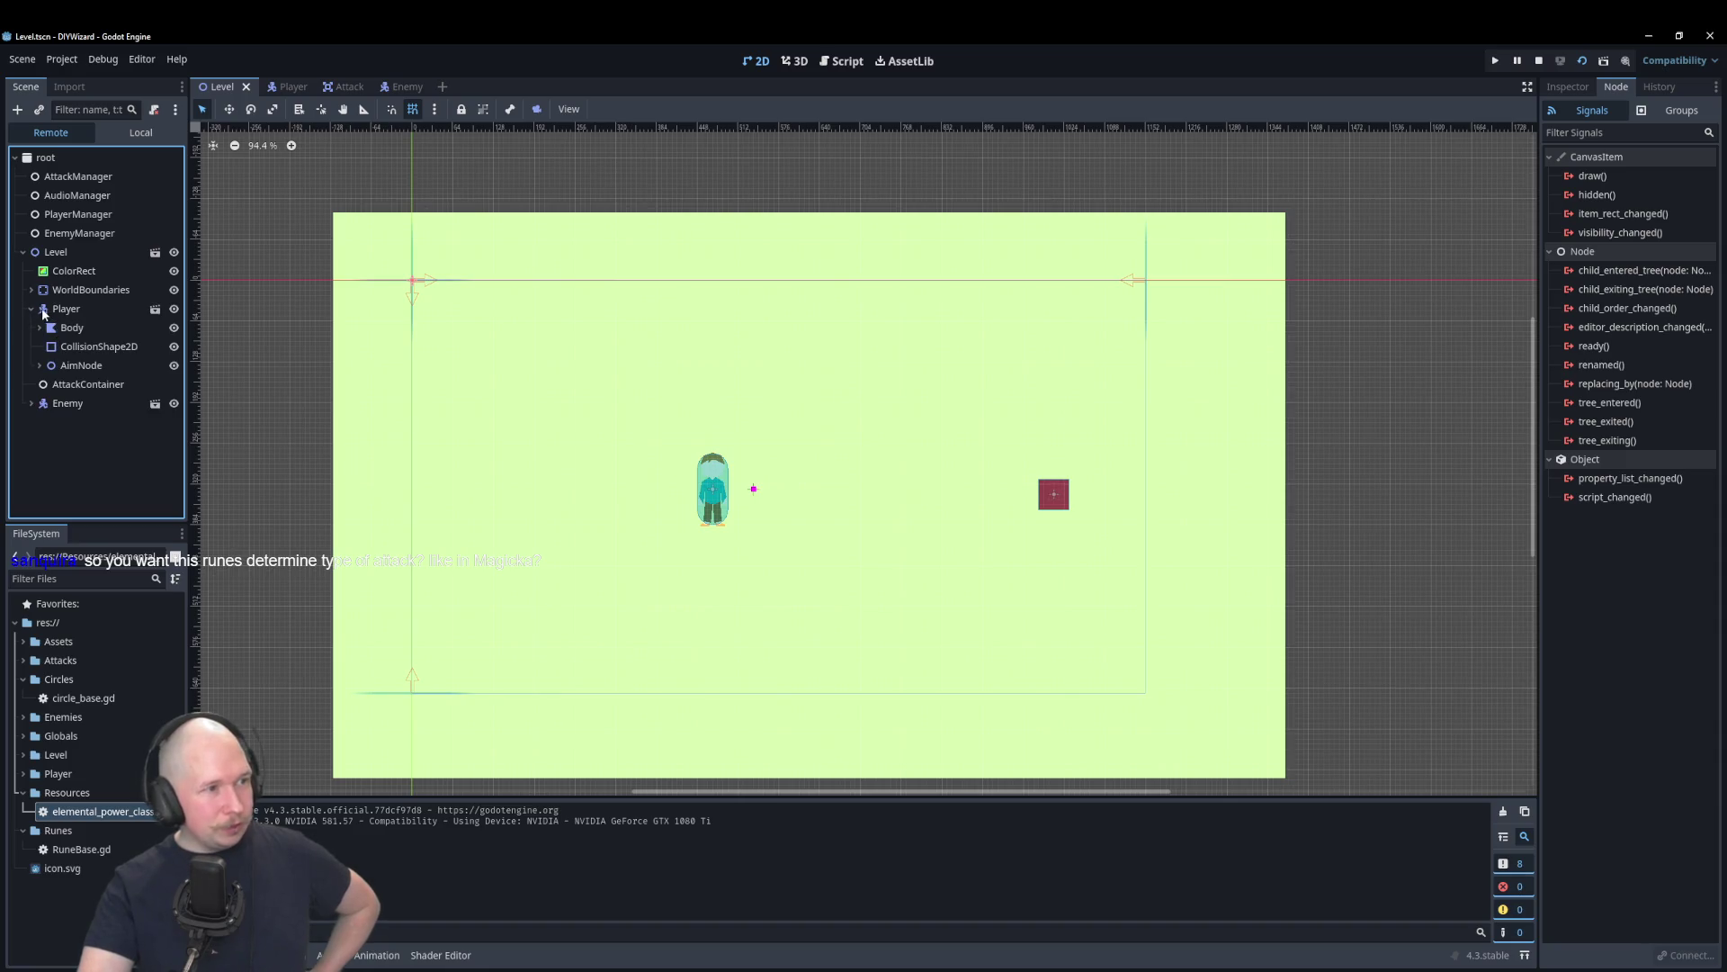
click(33, 310)
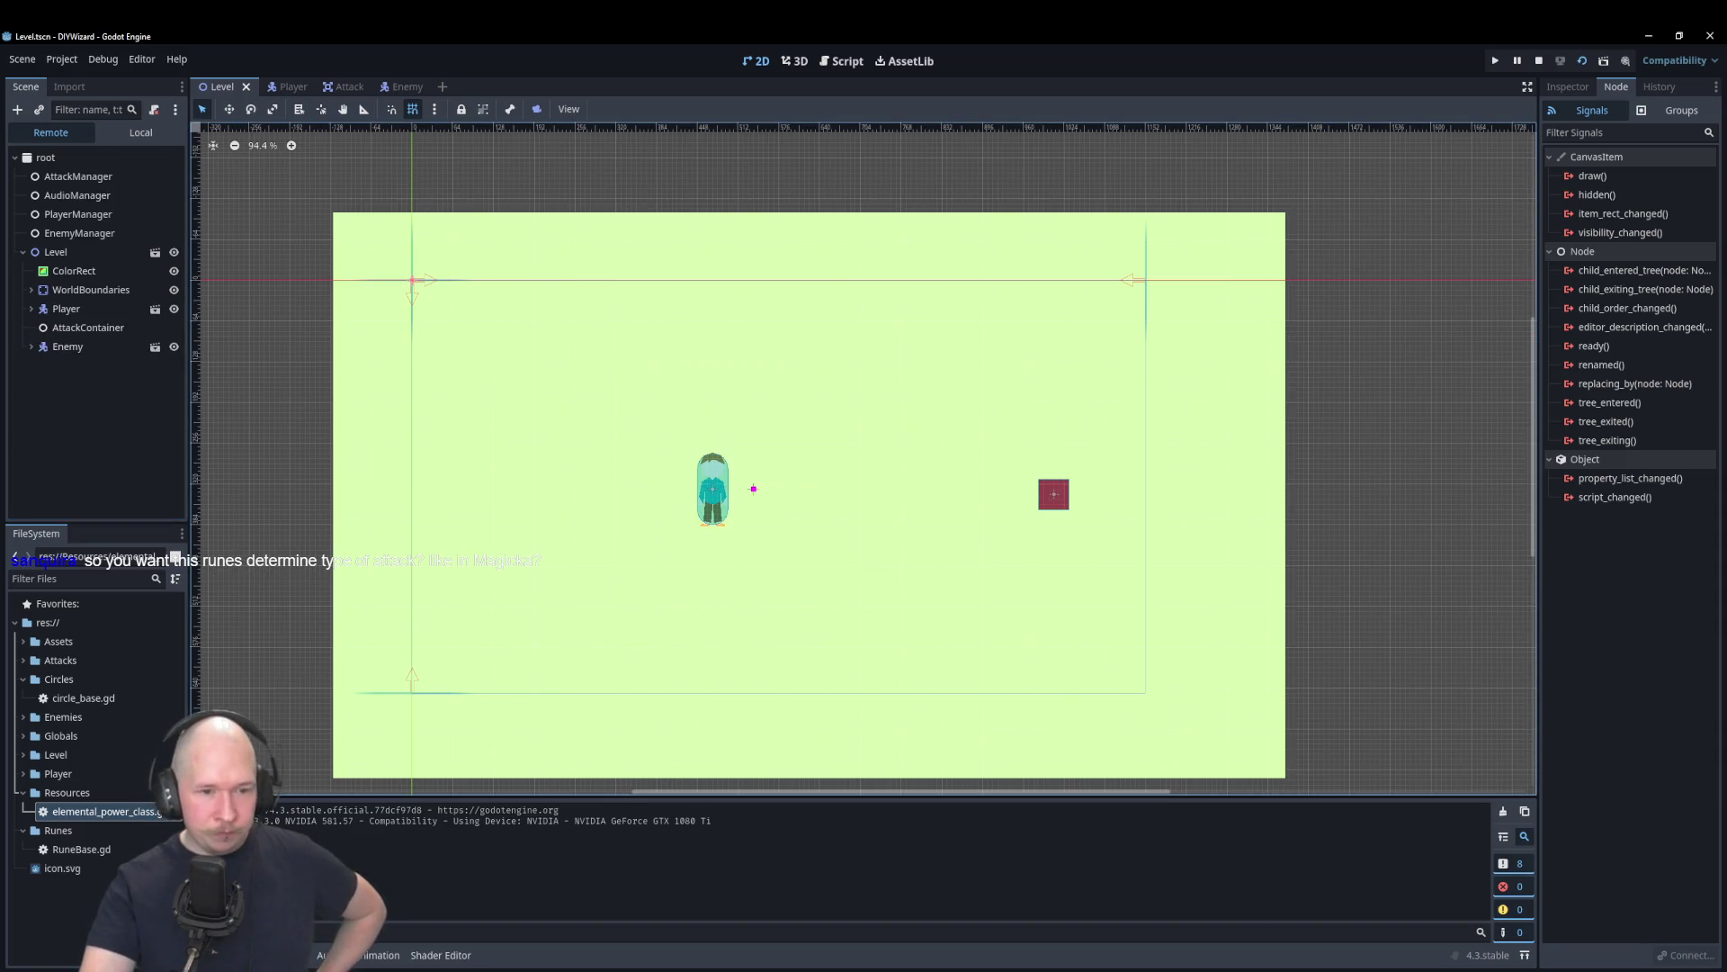
Step: Fire a single and a triple projectile at the red box, then stop the game
key(alt+Tab)
click(996, 460)
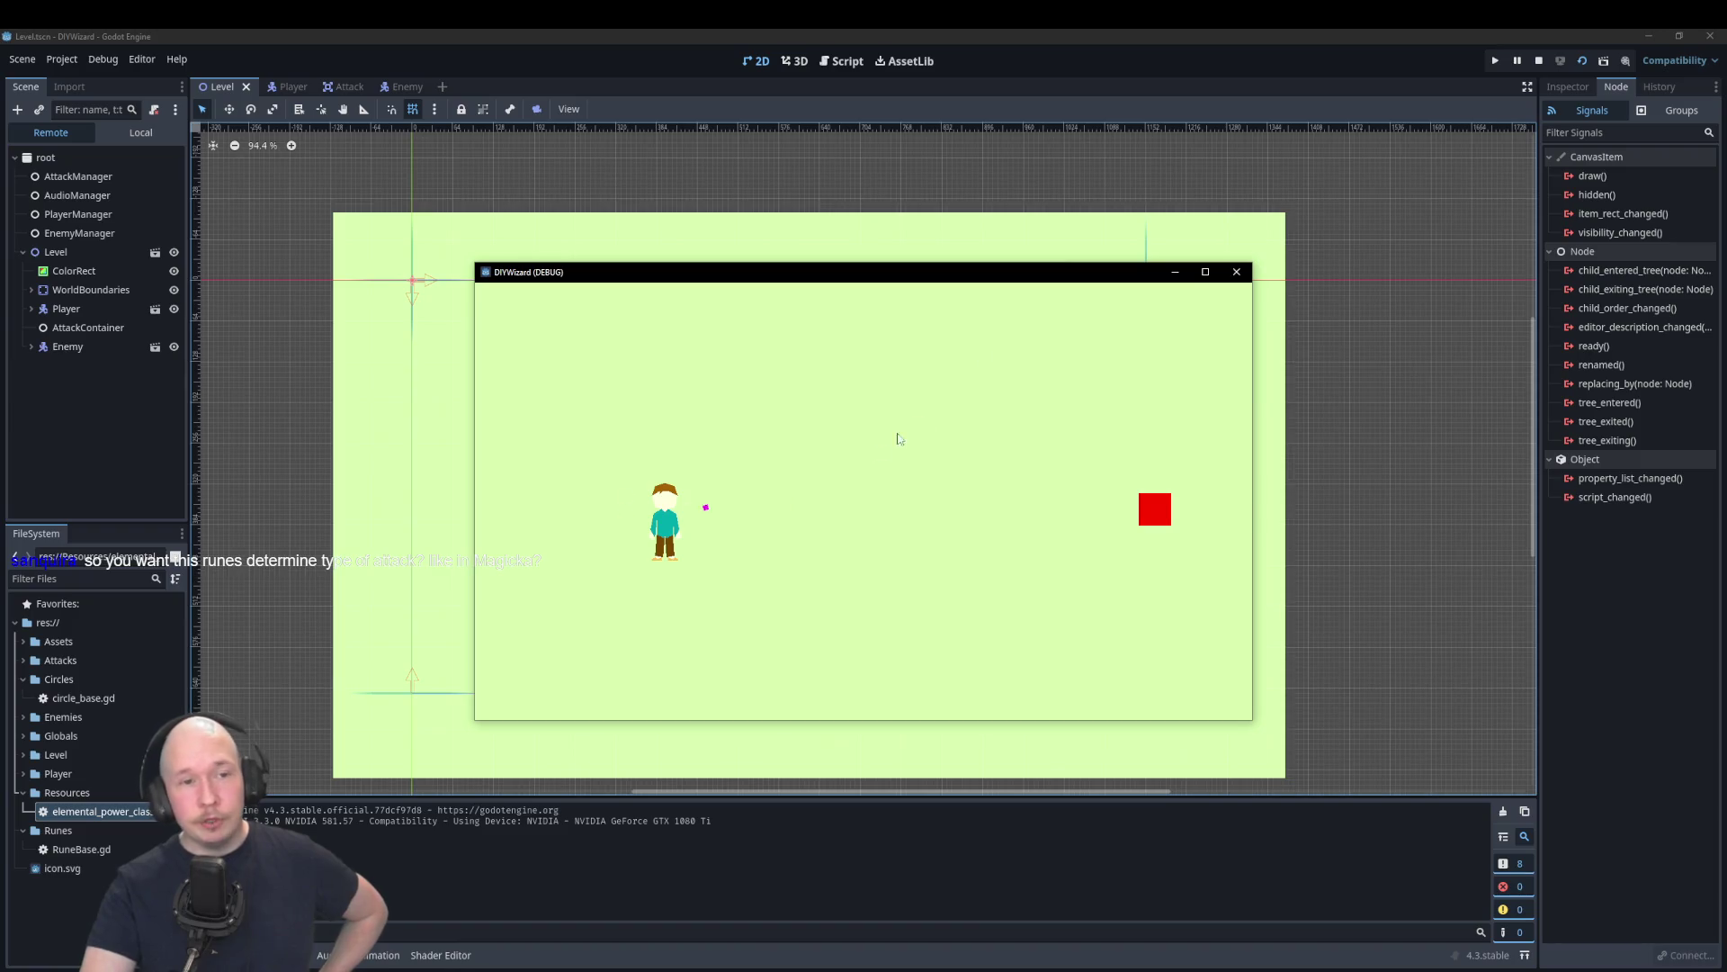
click(1260, 445)
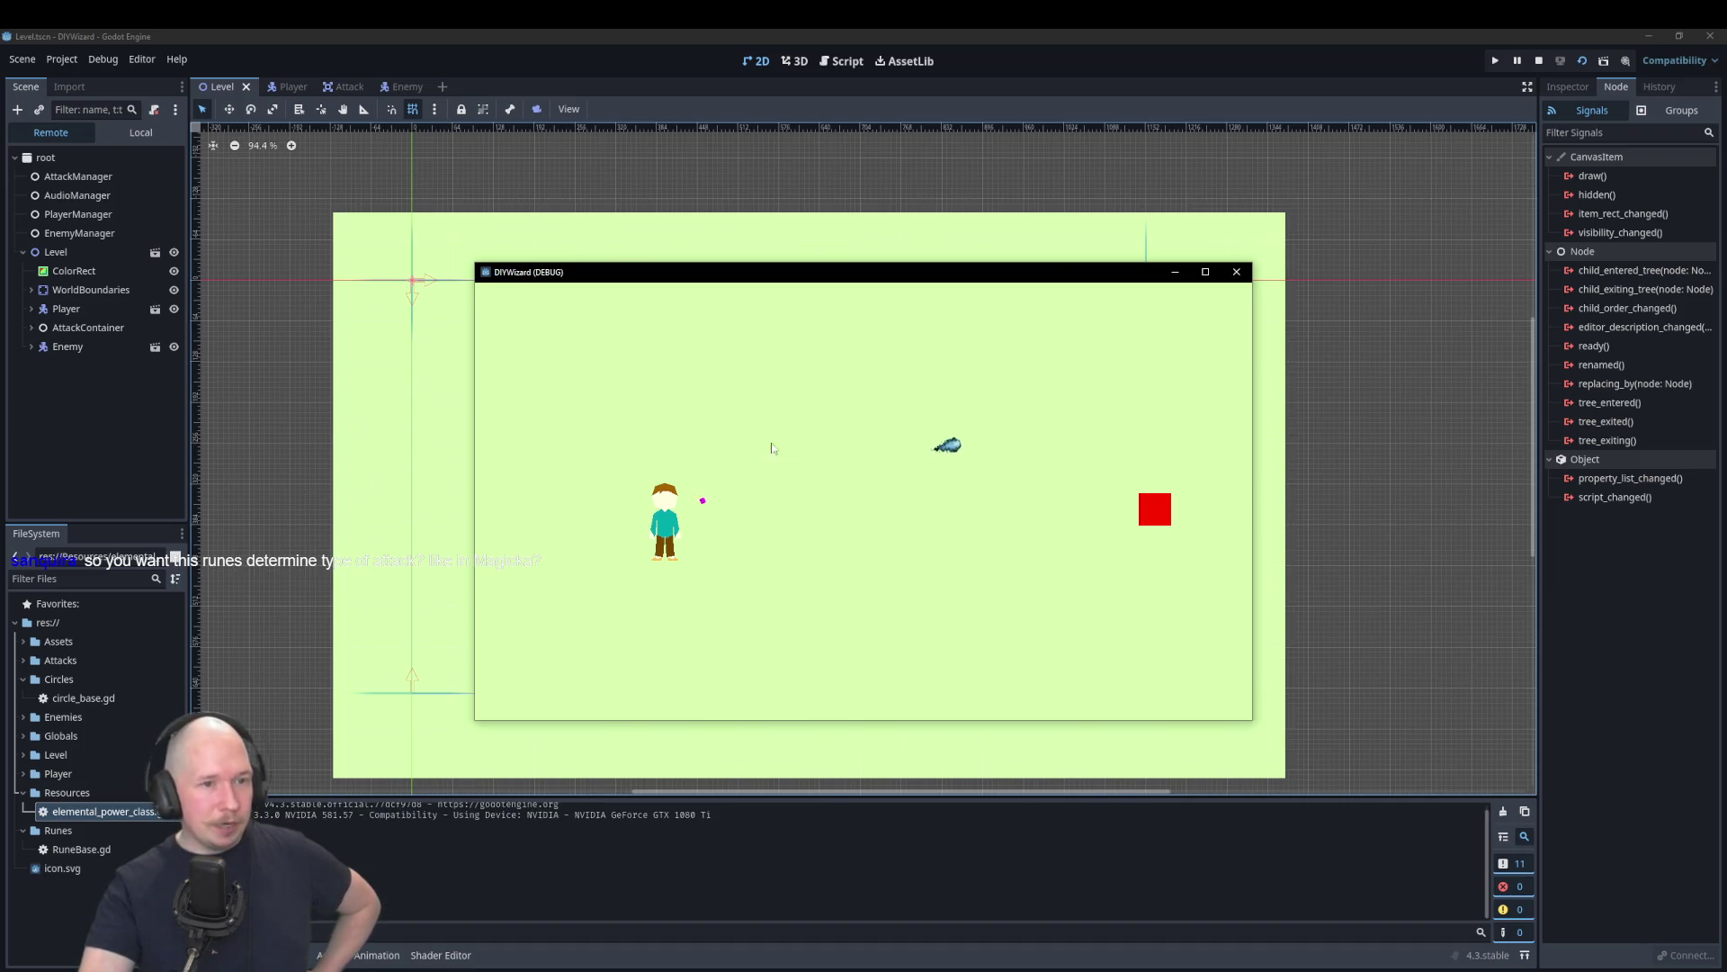
click(1237, 273)
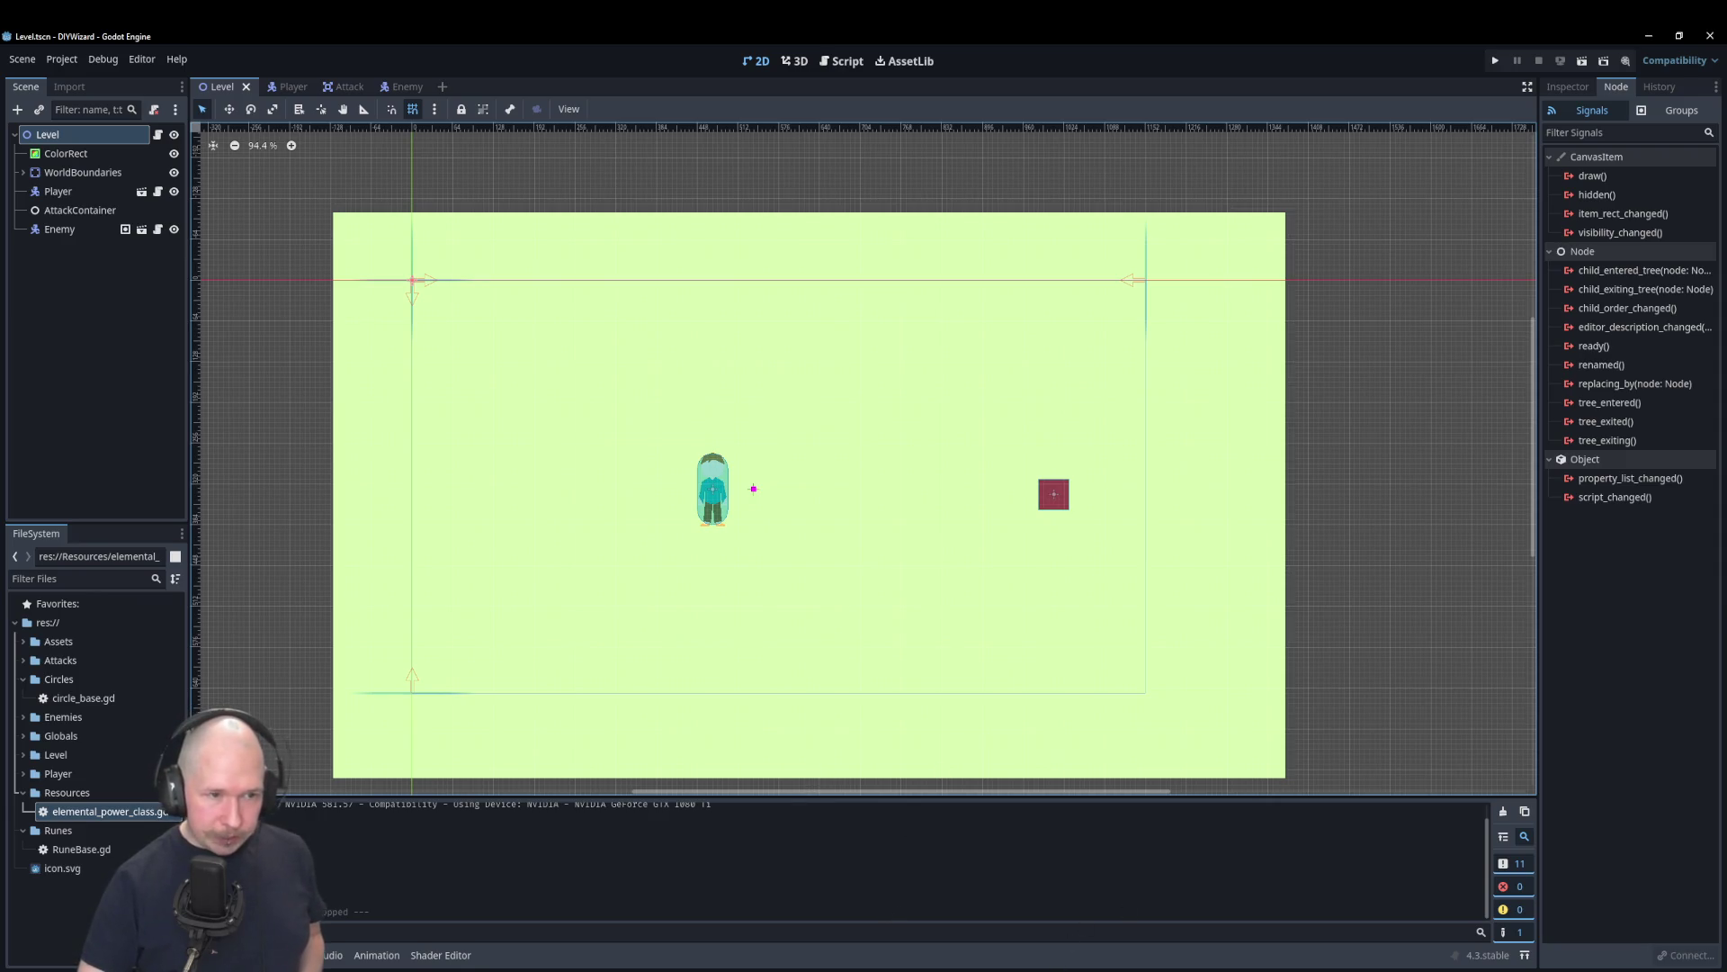
key(alt+Tab)
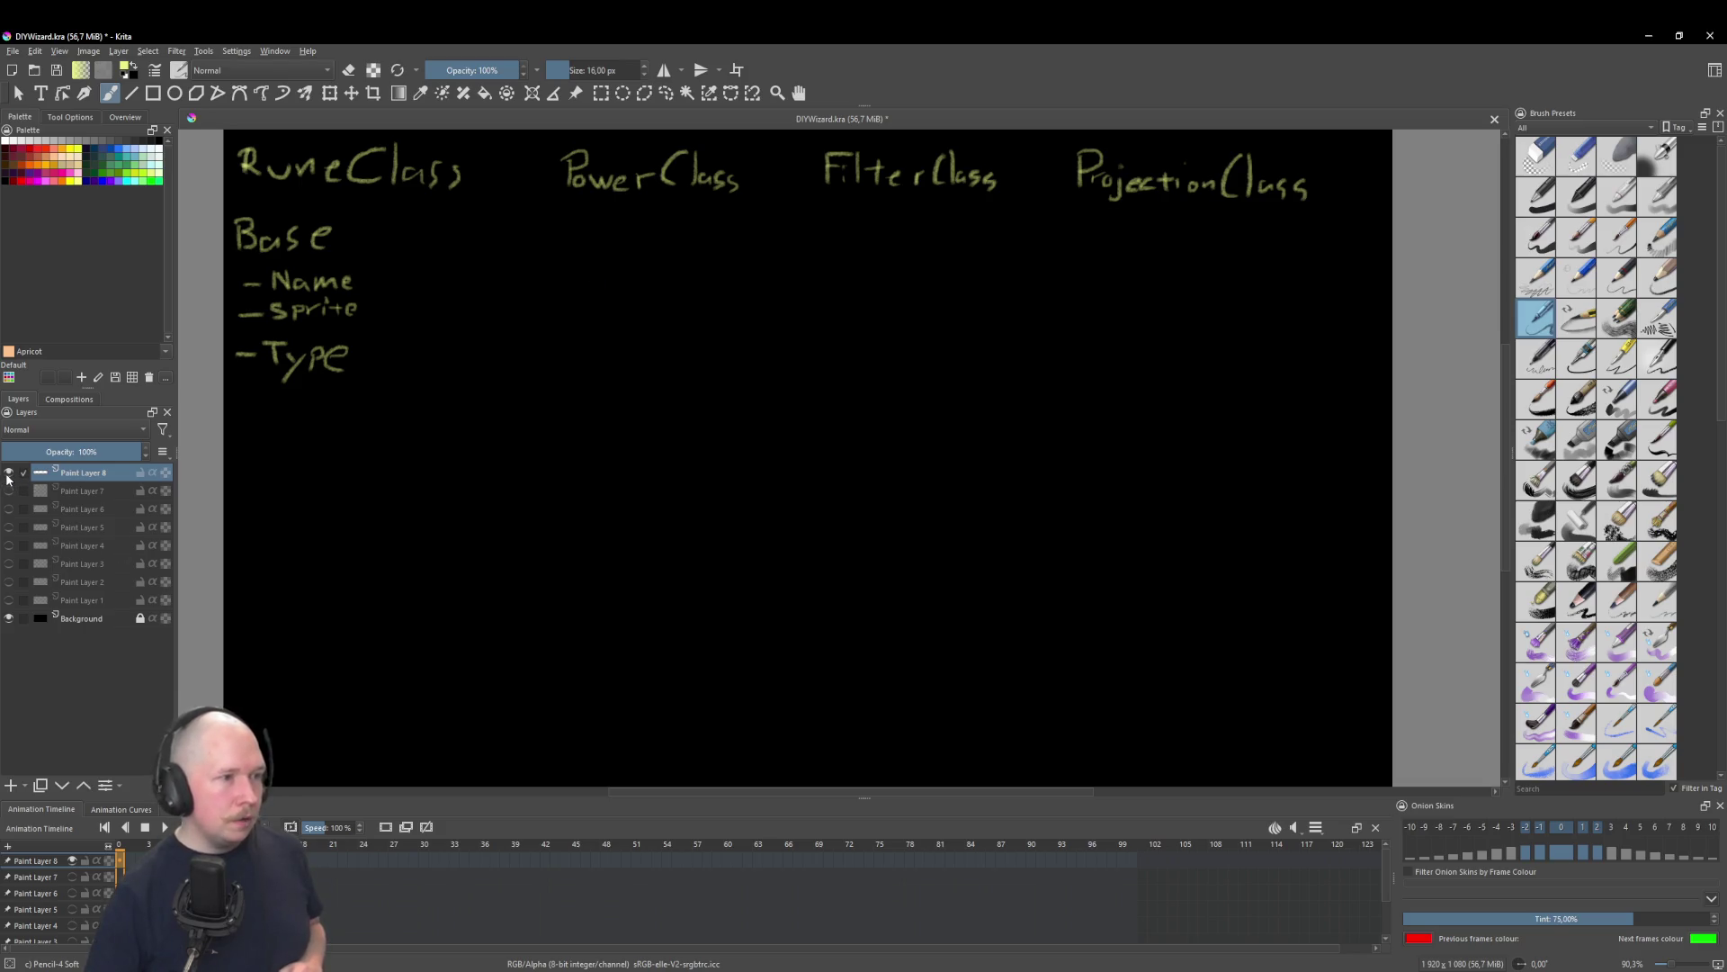
Step: Hide Paint Layer 8 and show Paint Layer 2 to reveal the Power→Filter→Projection diagram
click(9, 472)
click(9, 582)
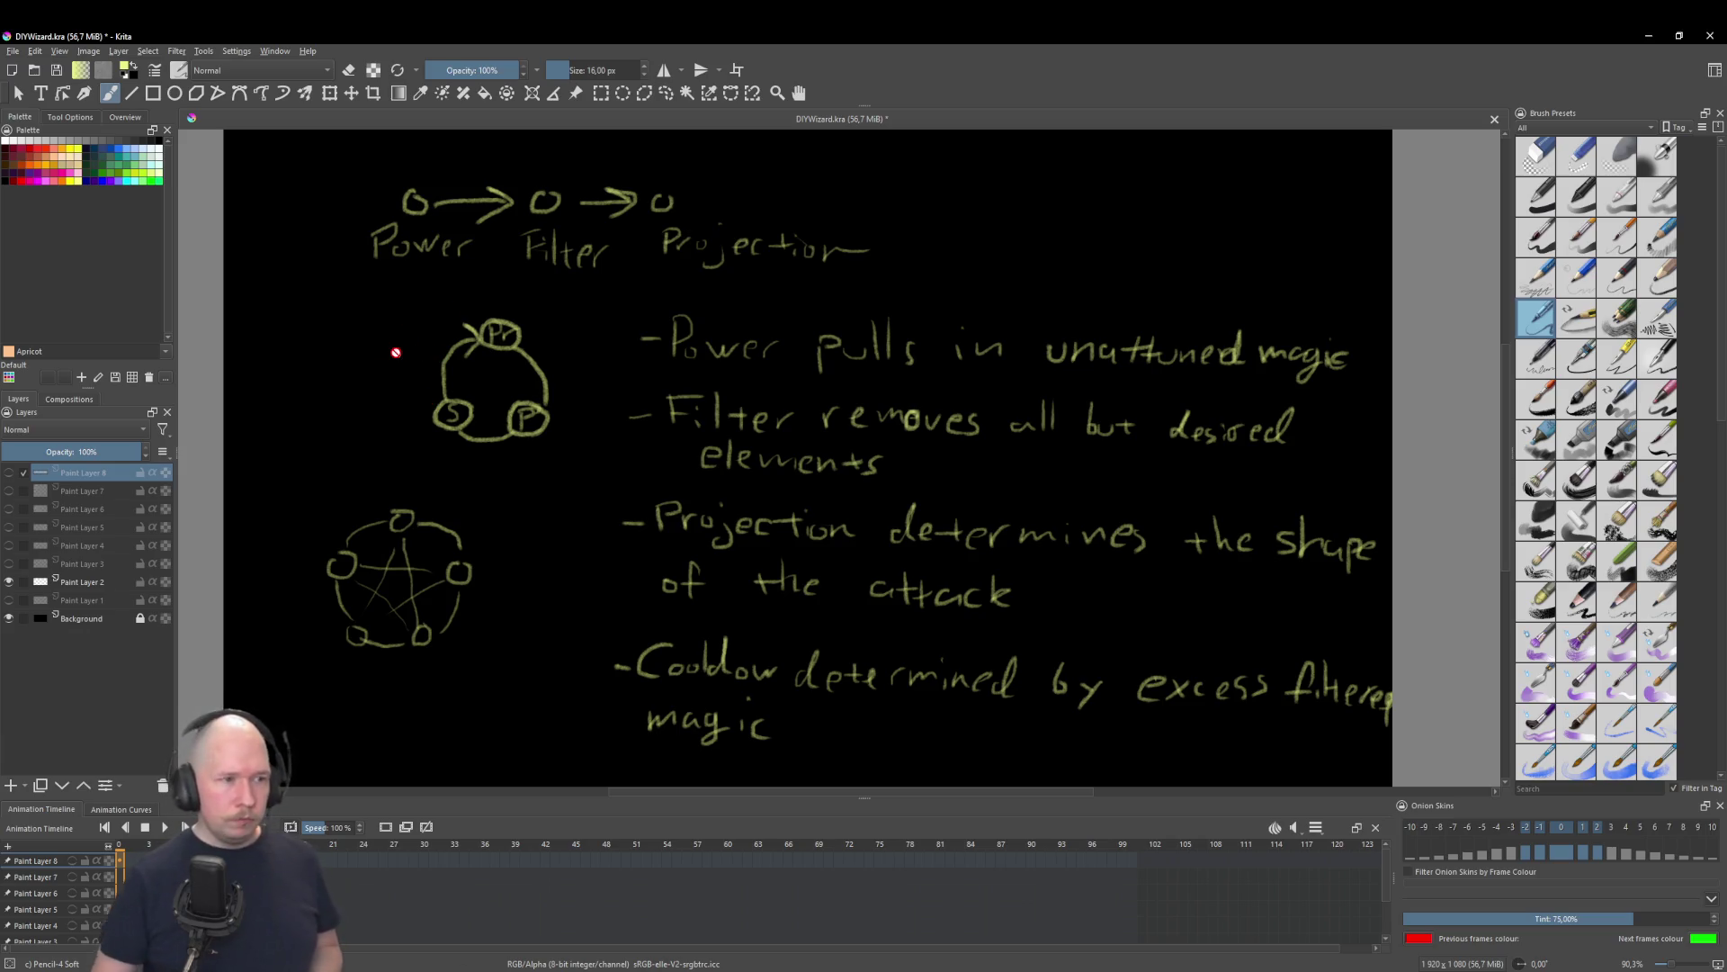
click(252, 377)
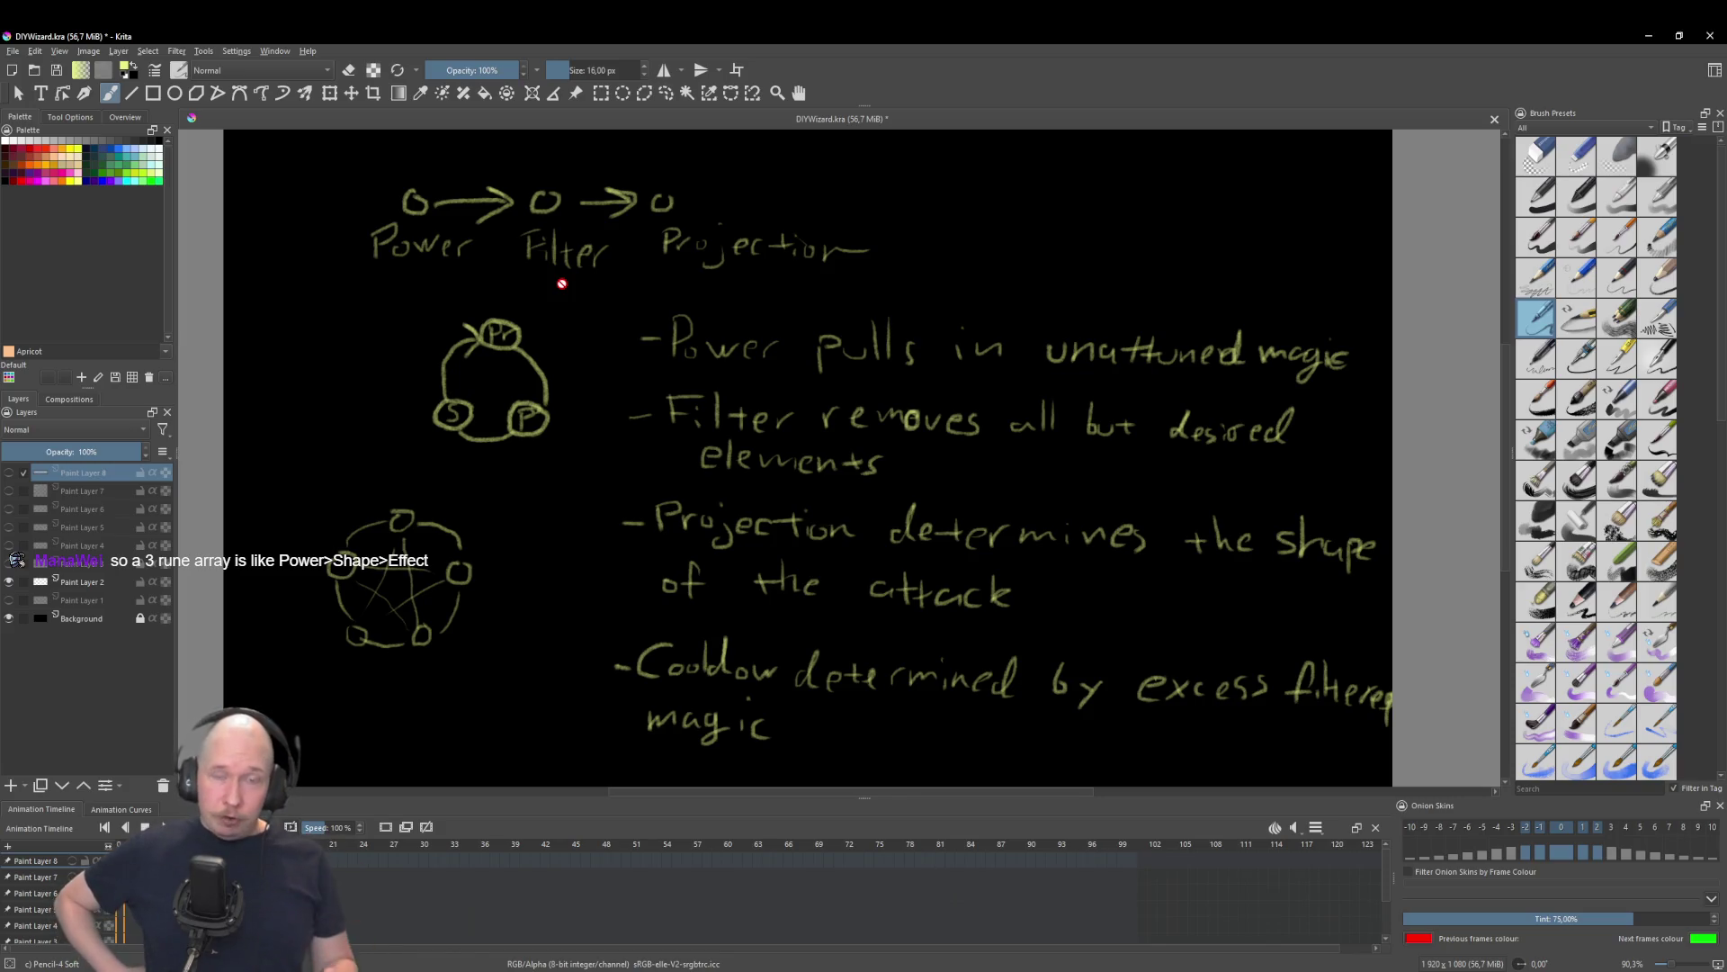
Step: Play the timeline animation of the Power→Filter→Projection notes, three-node and five-point star rune circles
key(space)
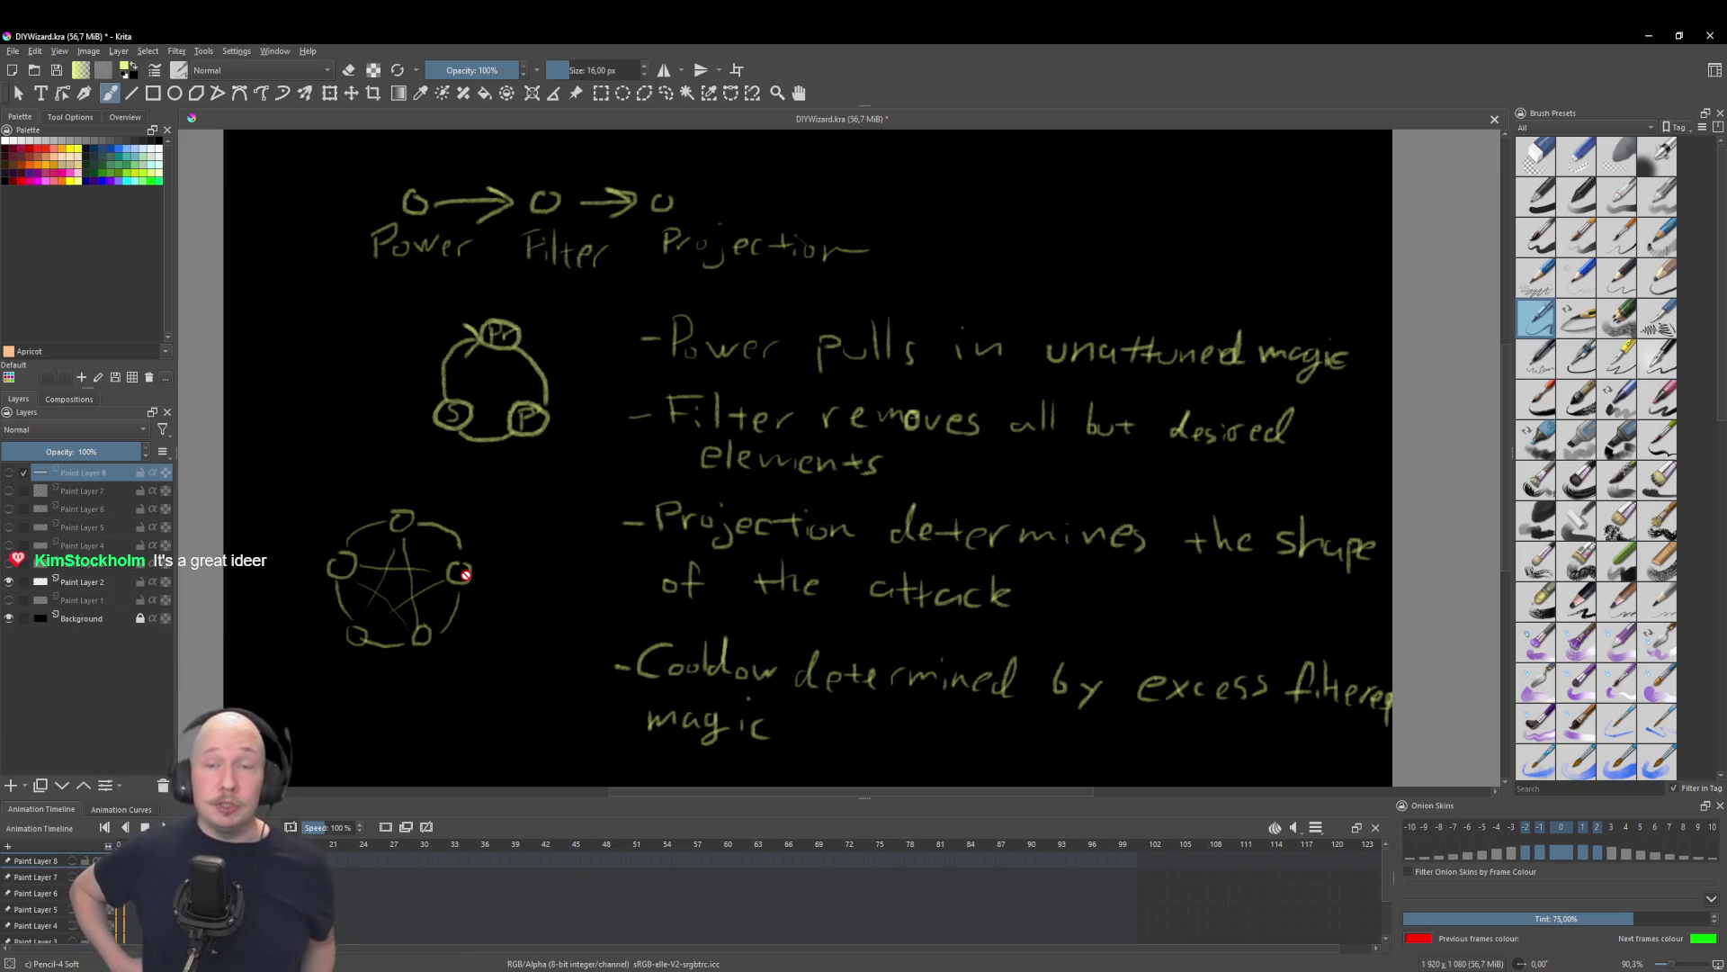
key(space)
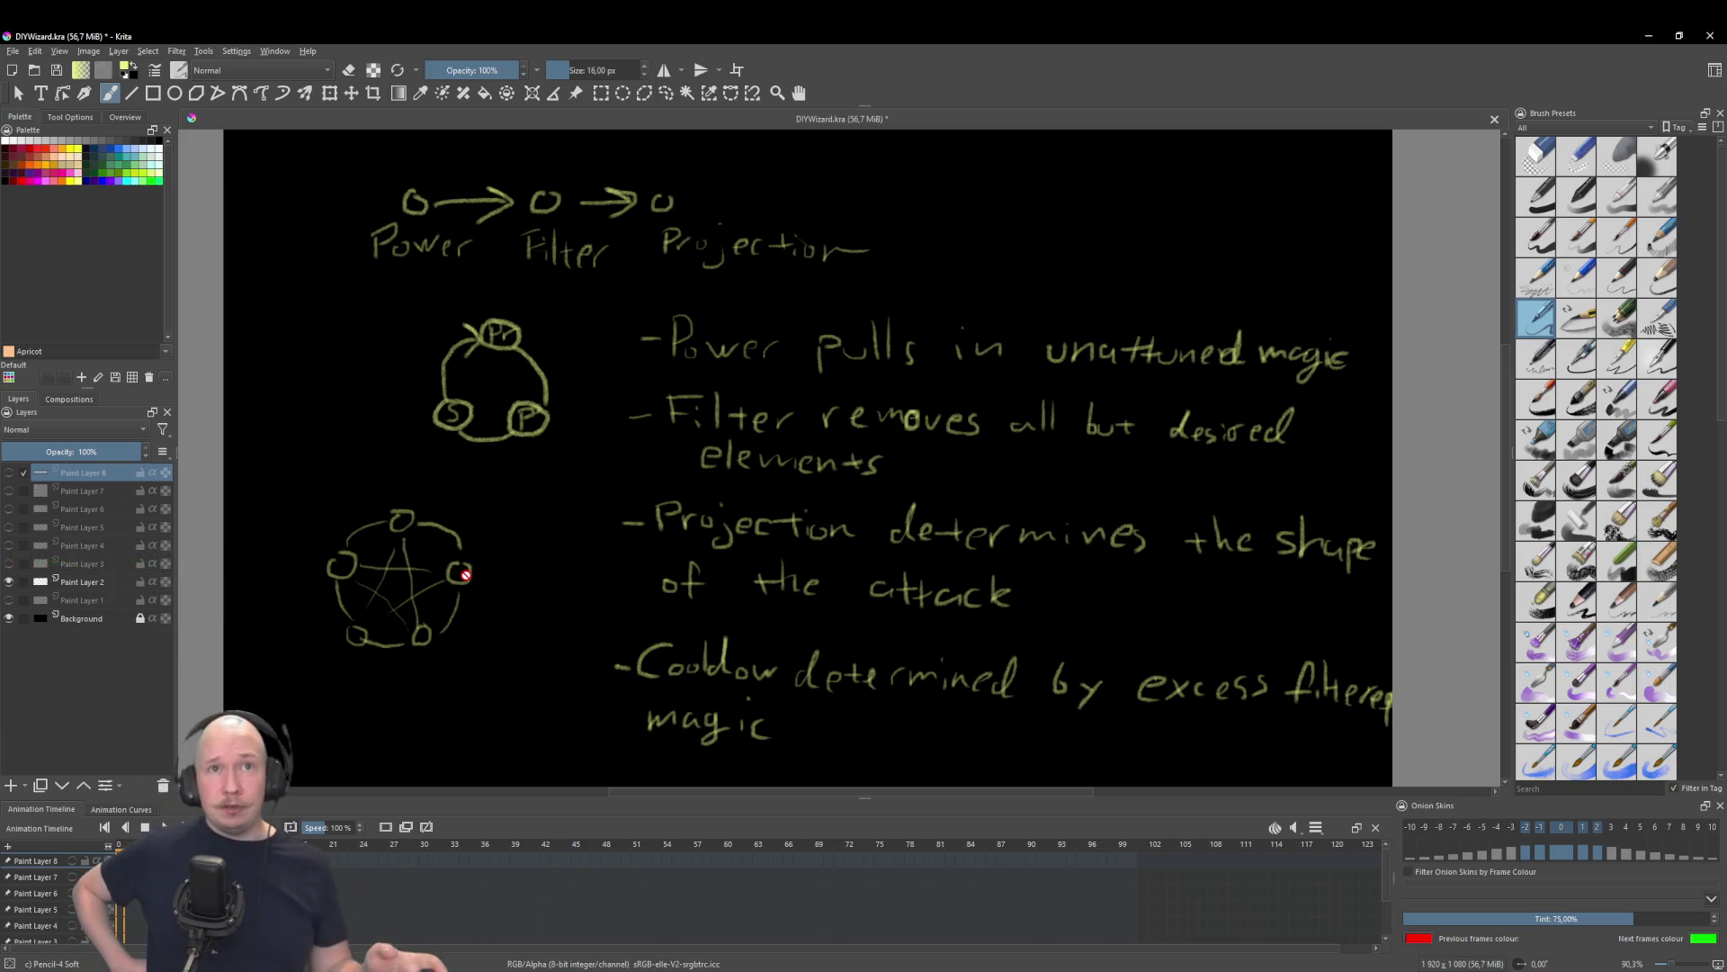
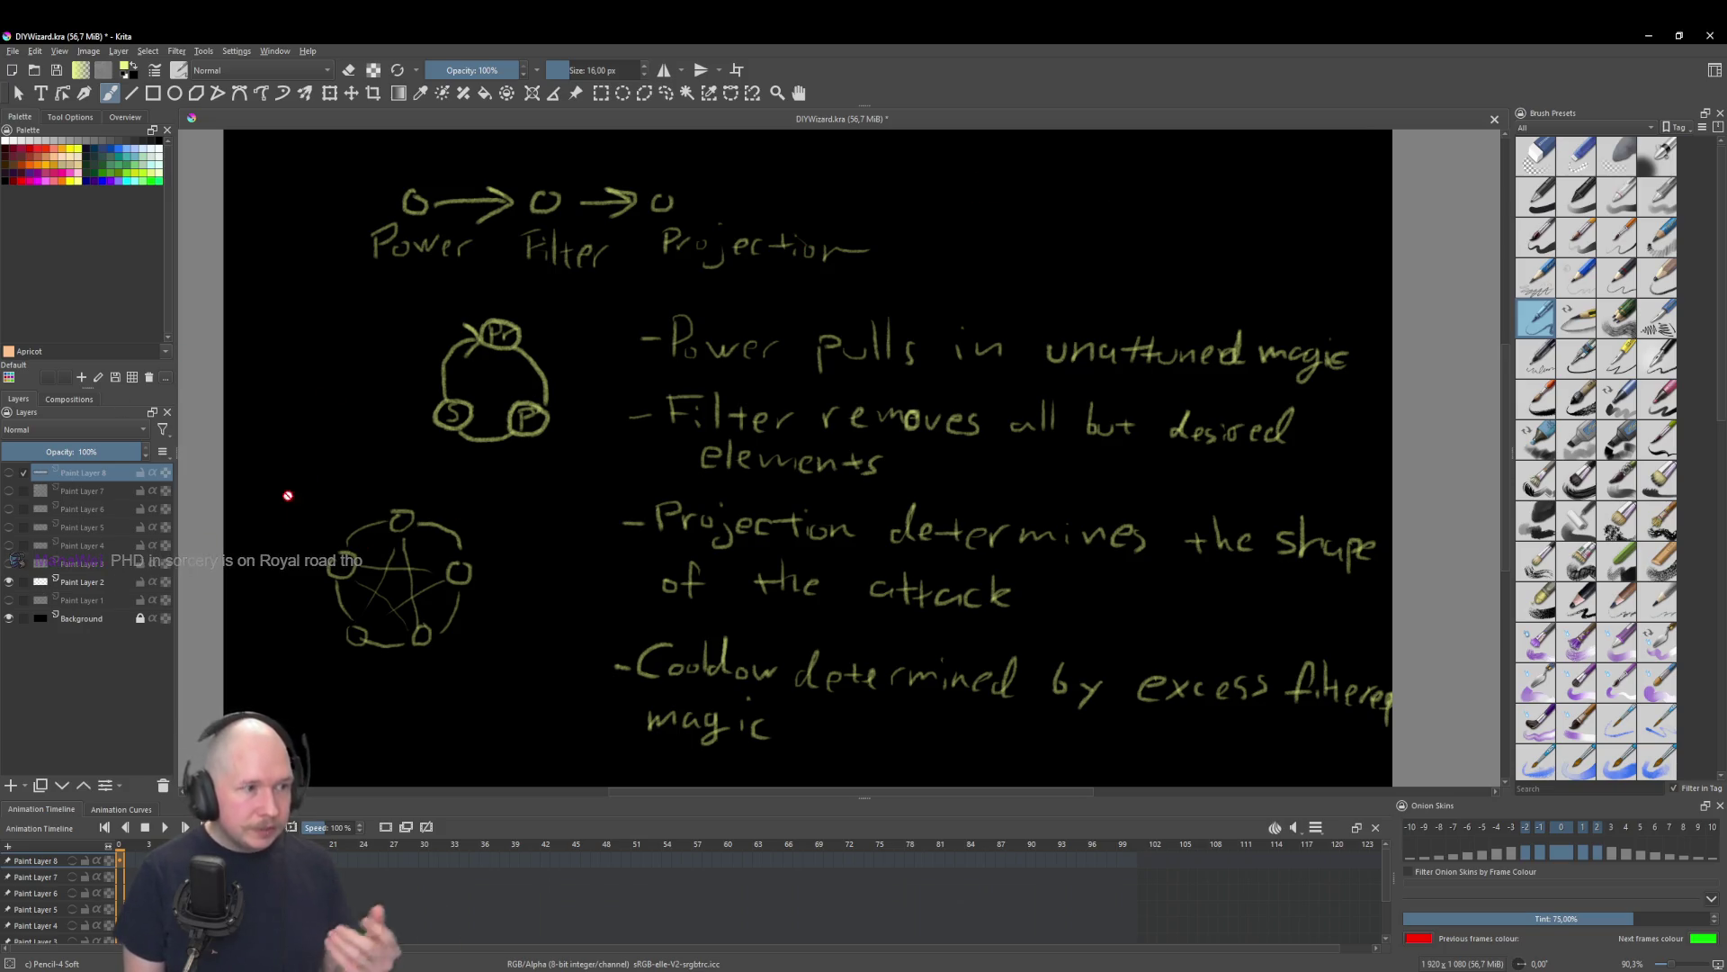
Step: Hide Paint Layer 2 and show Paint Layer 8 with the RuneClass, PowerClass, FilterClass and ProjectionClass headings
click(9, 582)
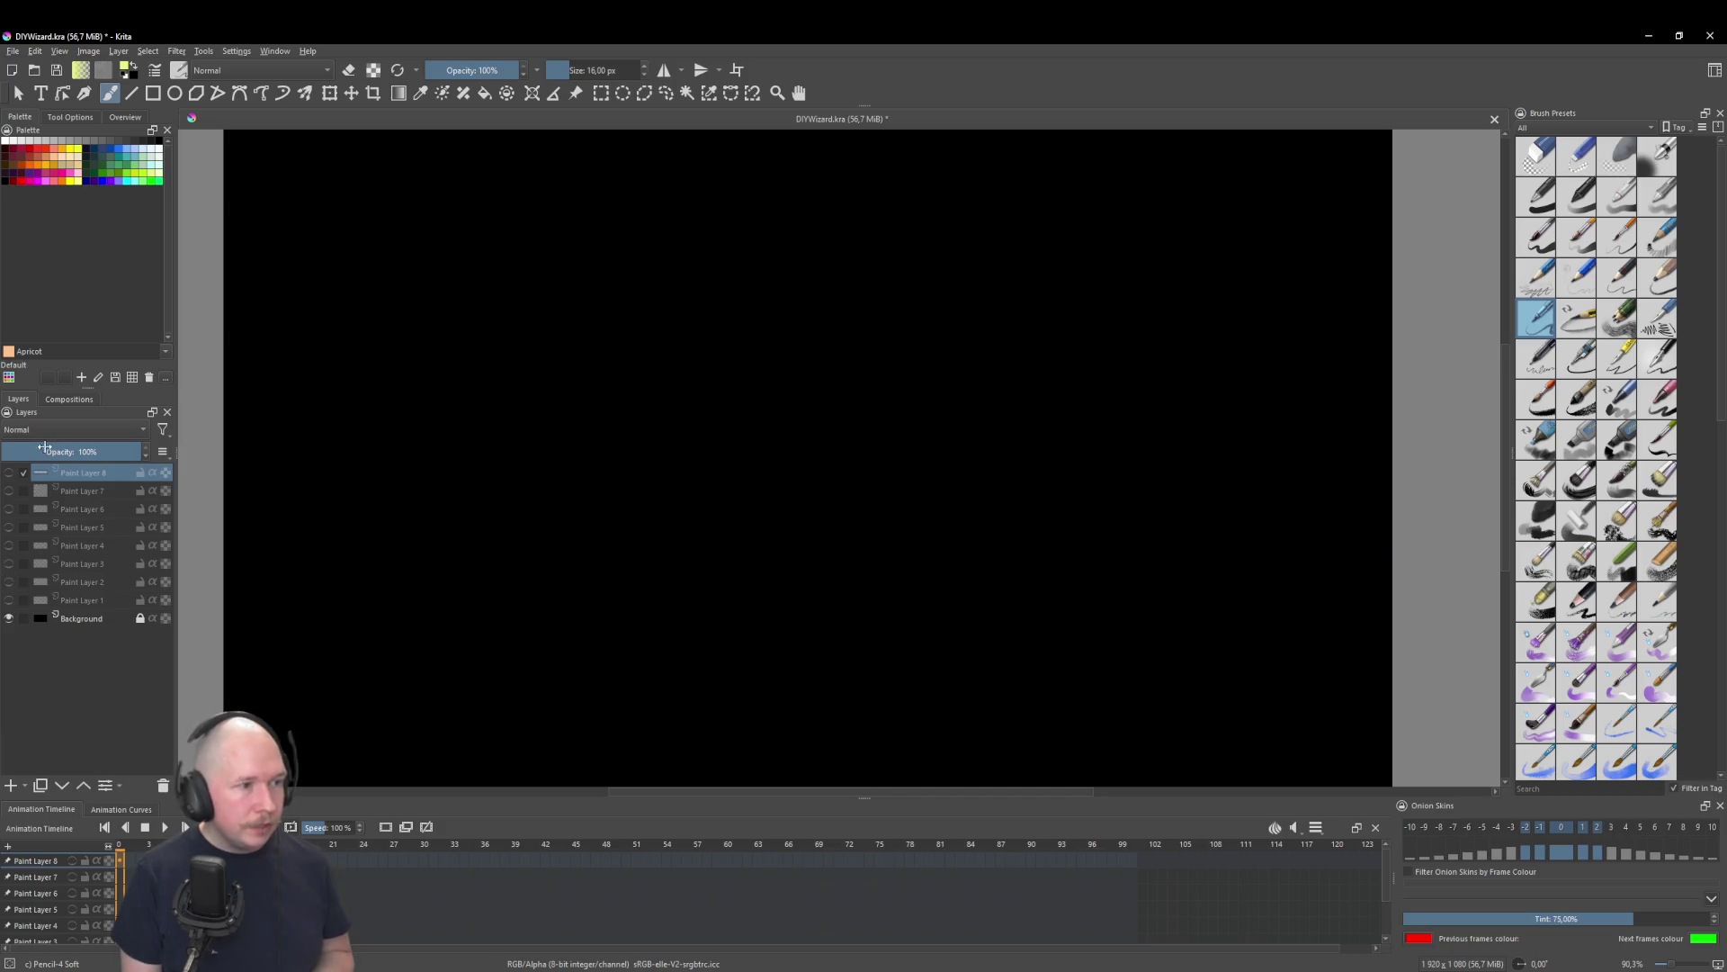
click(10, 472)
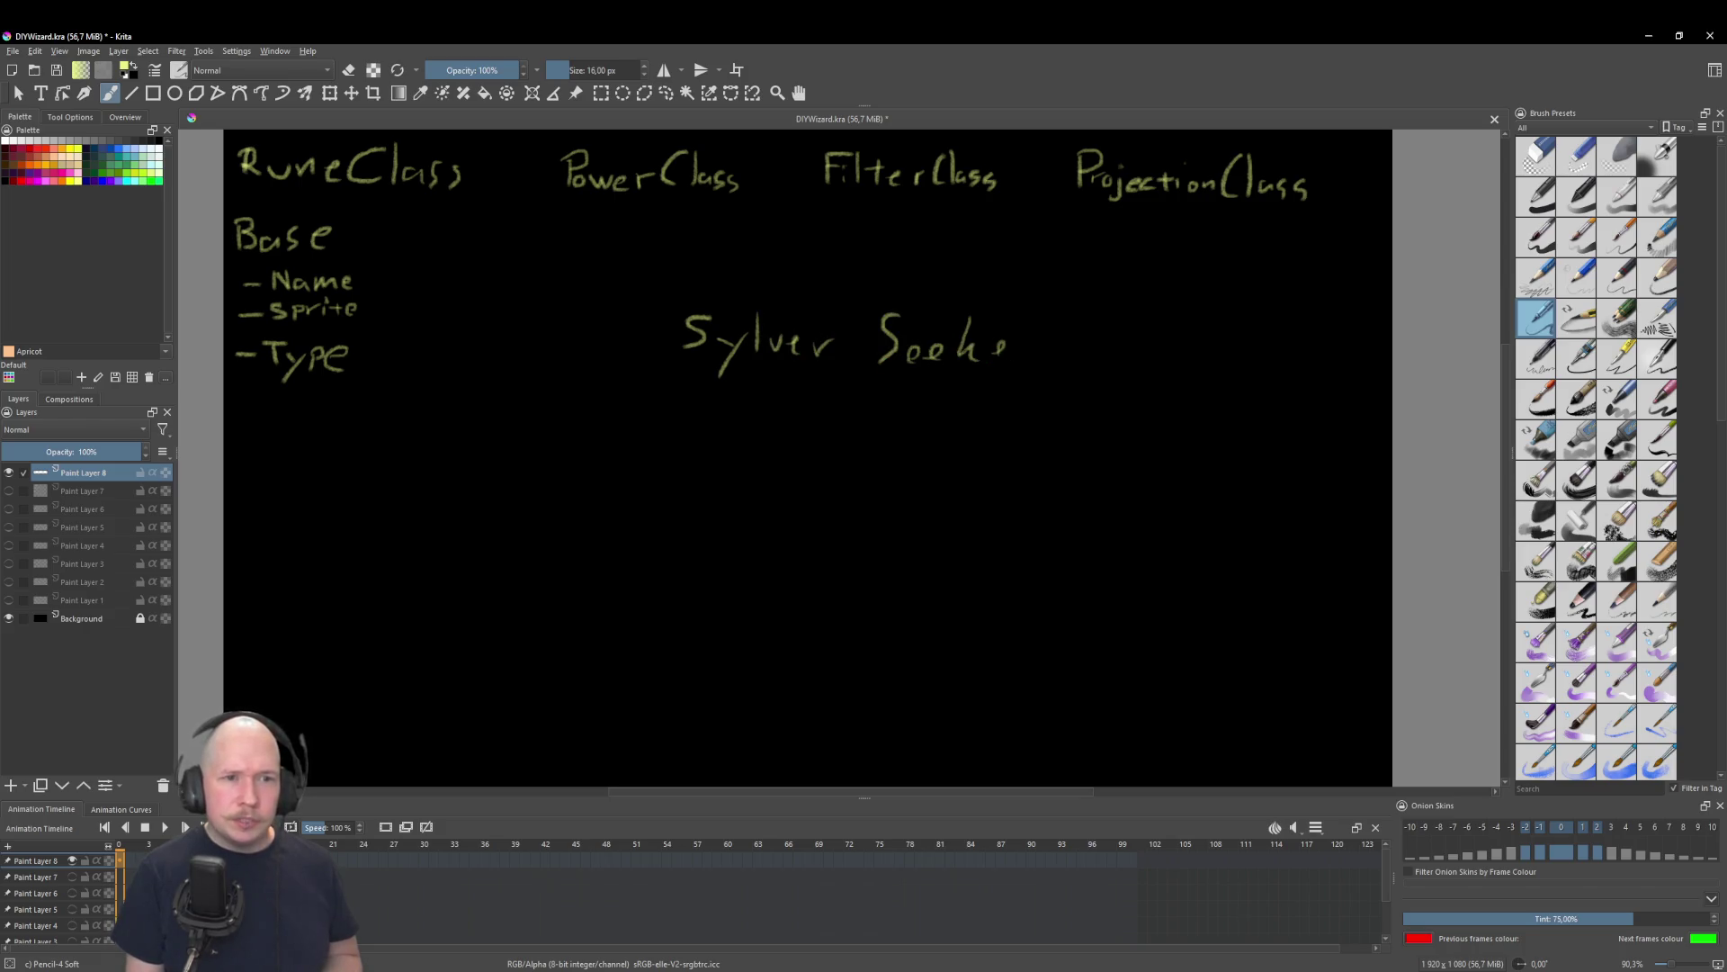
Step: Finish the handwritten word Seeker, then delete the Sylver Seeker writing
drag(1010, 355, 1050, 344)
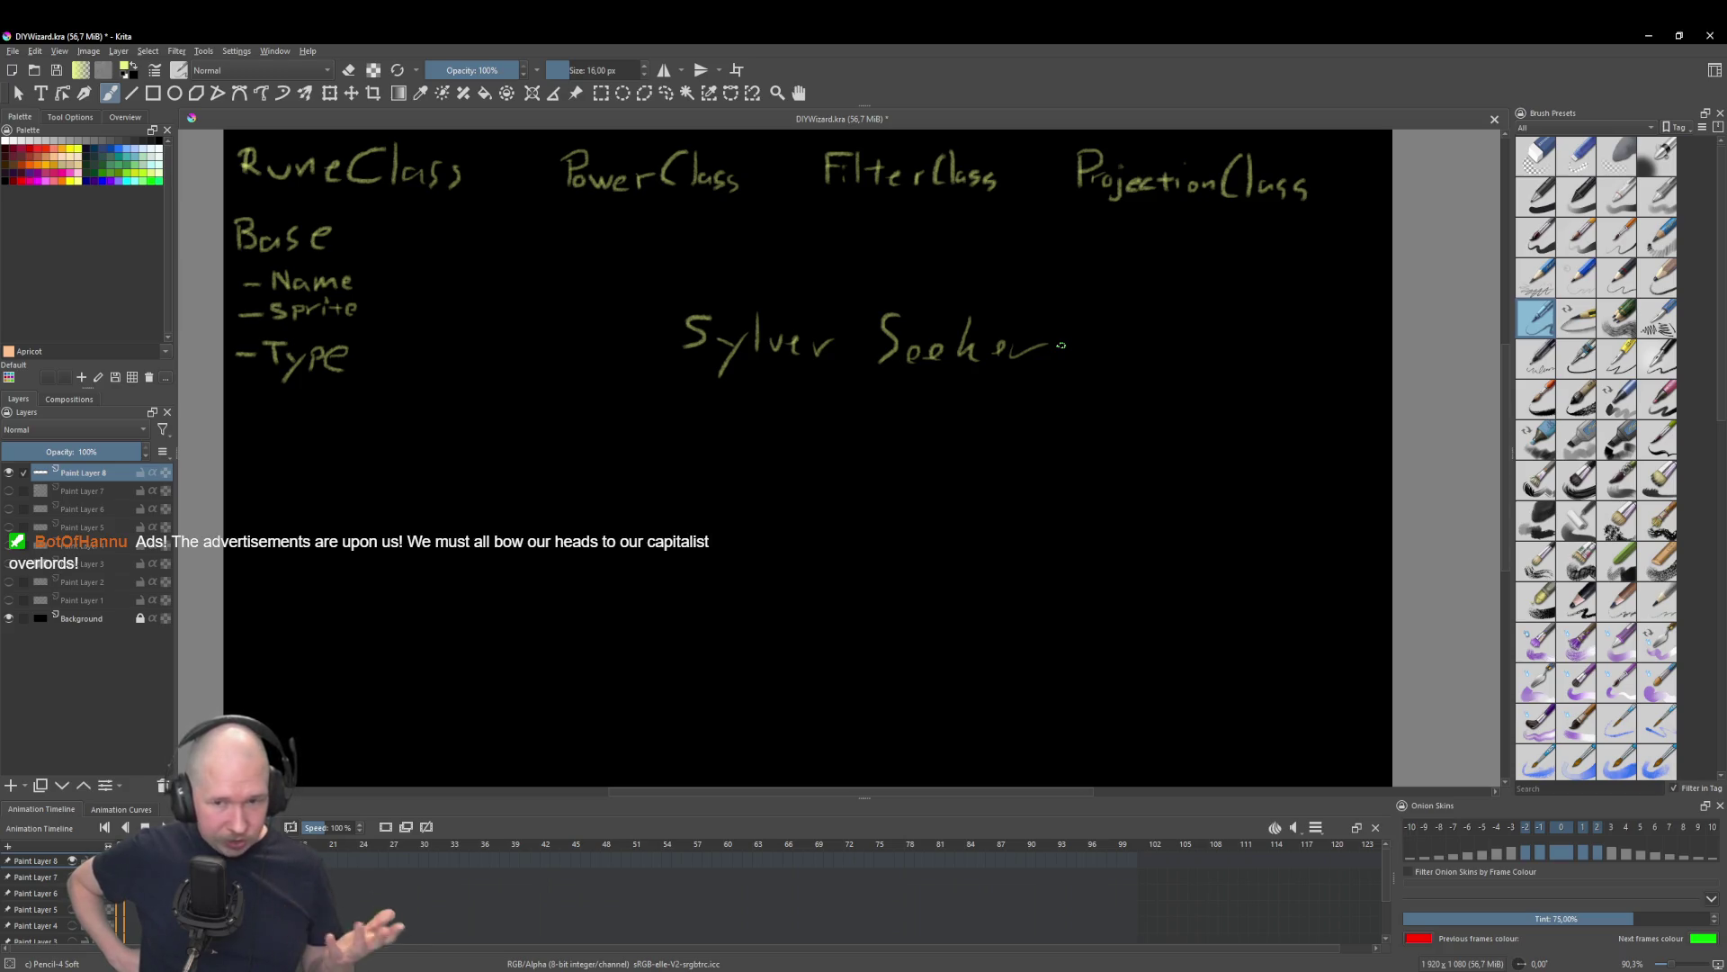
key(Delete)
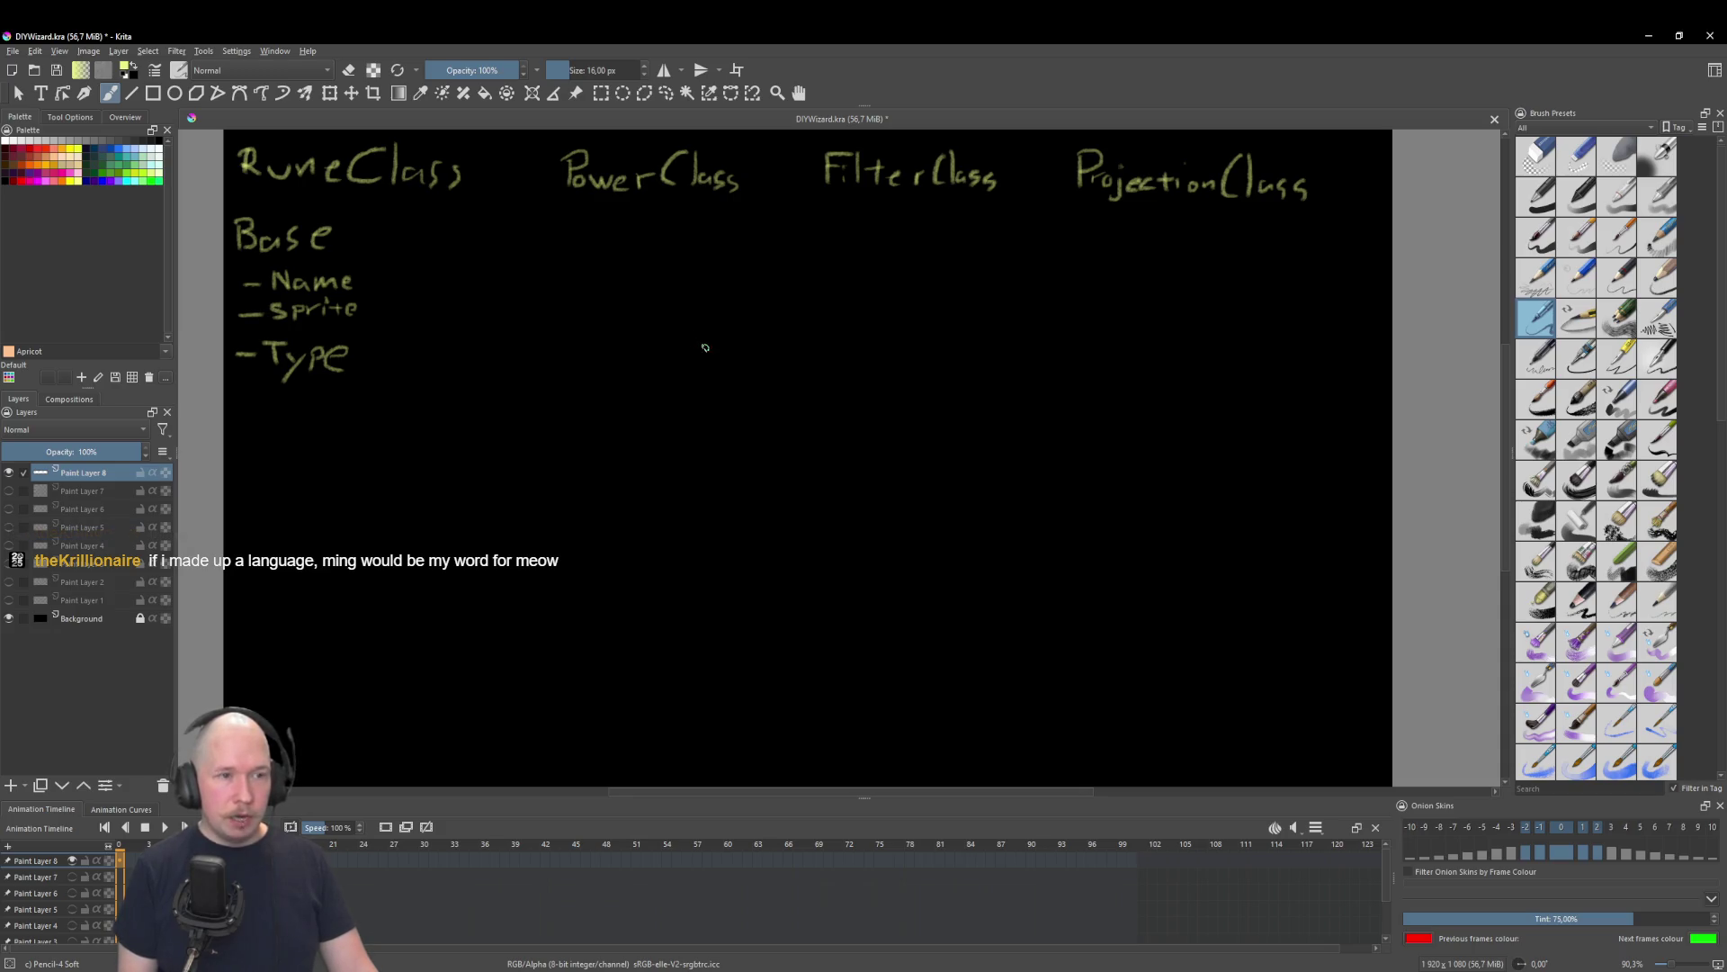
Step: Handwrite Miau, mjau and mau mid-canvas, then undo the last stroke
drag(720, 334, 821, 377)
drag(839, 357, 877, 368)
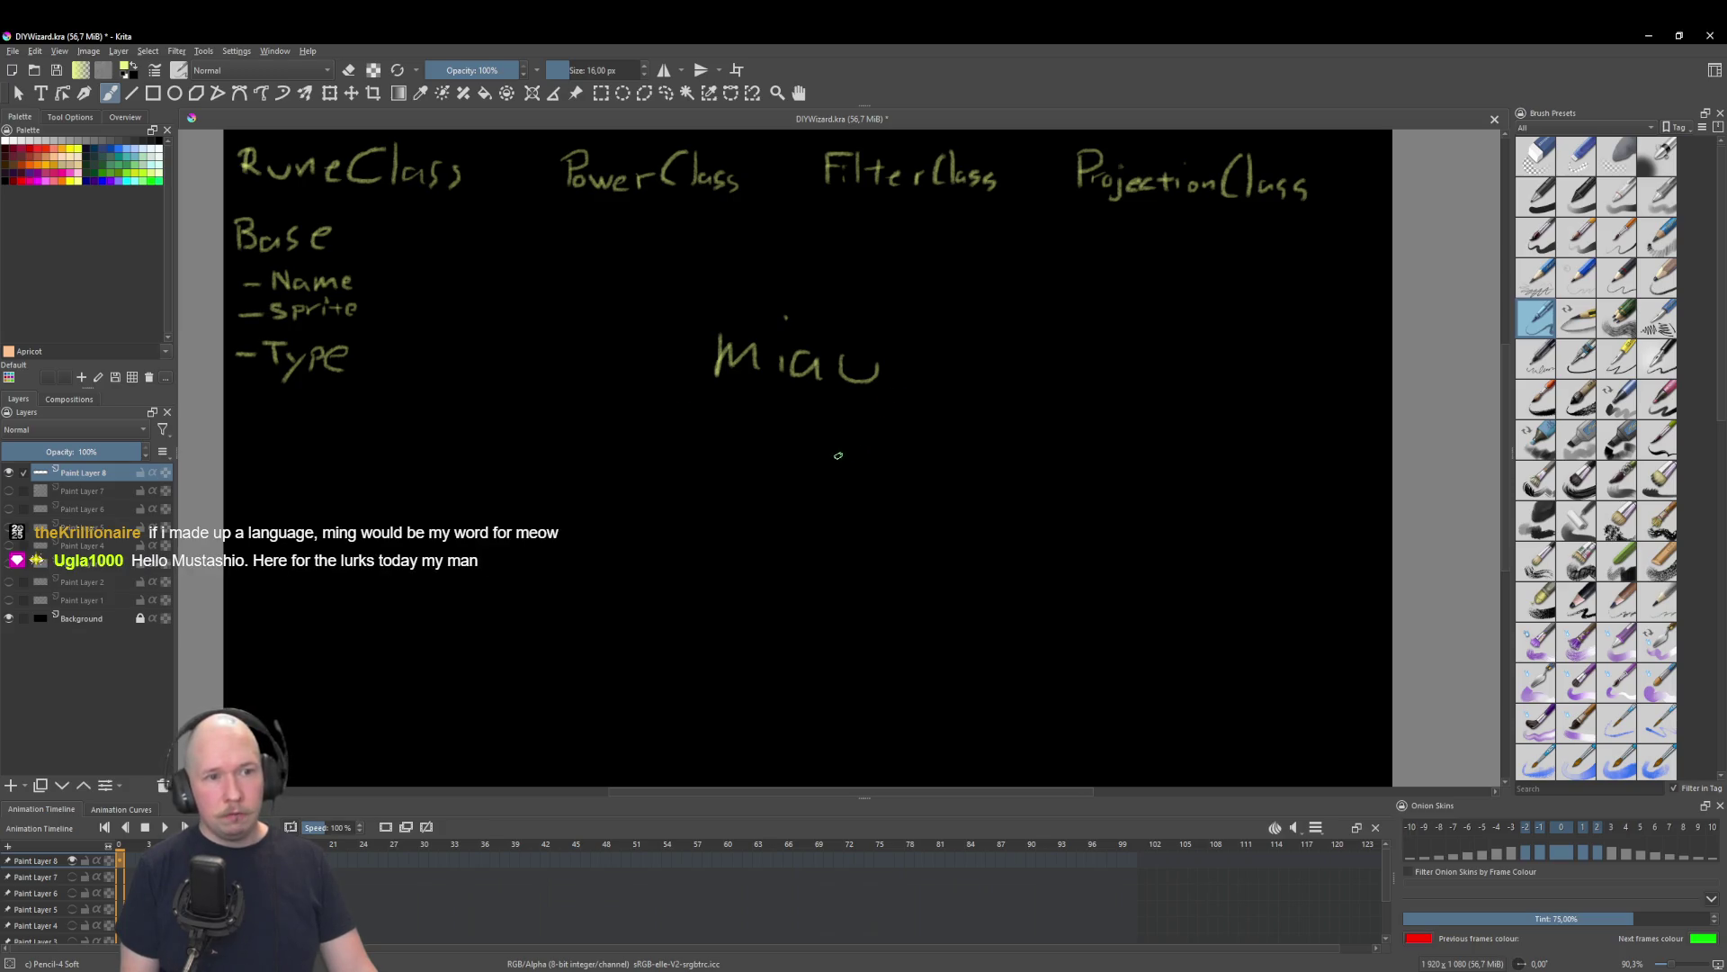
mouse_move(717, 428)
mouse_down()
mouse_move(751, 447)
mouse_move(745, 486)
mouse_up()
mouse_move(815, 439)
mouse_down()
mouse_move(820, 455)
mouse_move(862, 441)
mouse_up()
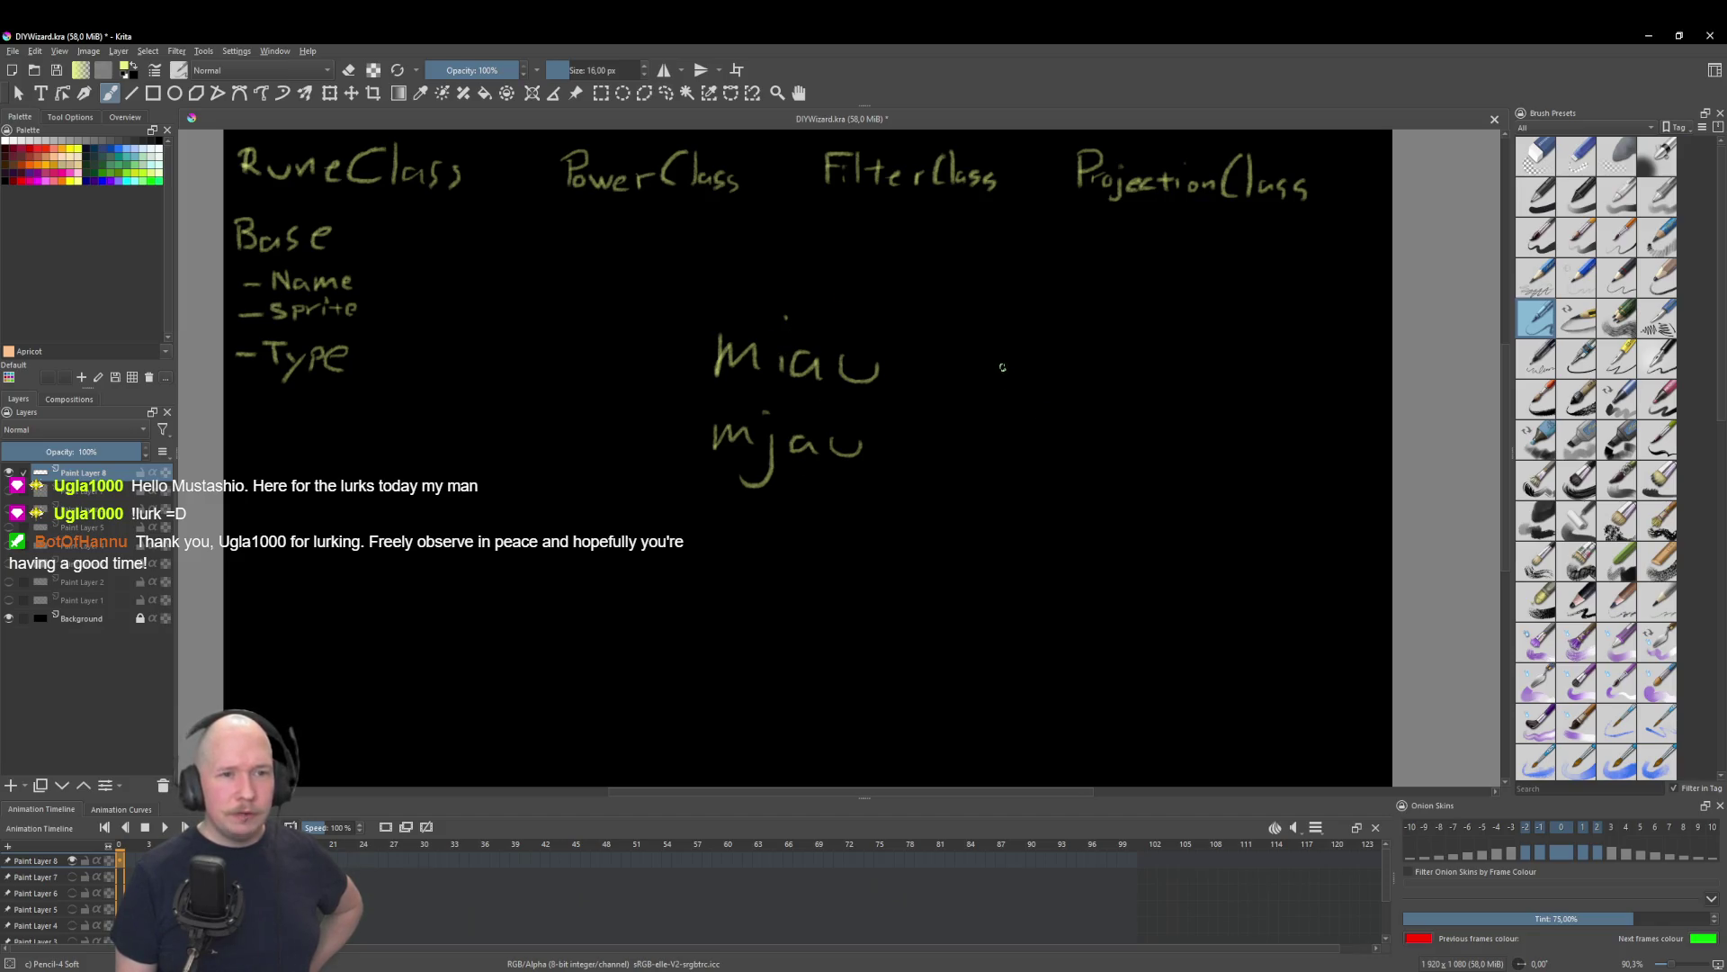
drag(993, 394, 1117, 407)
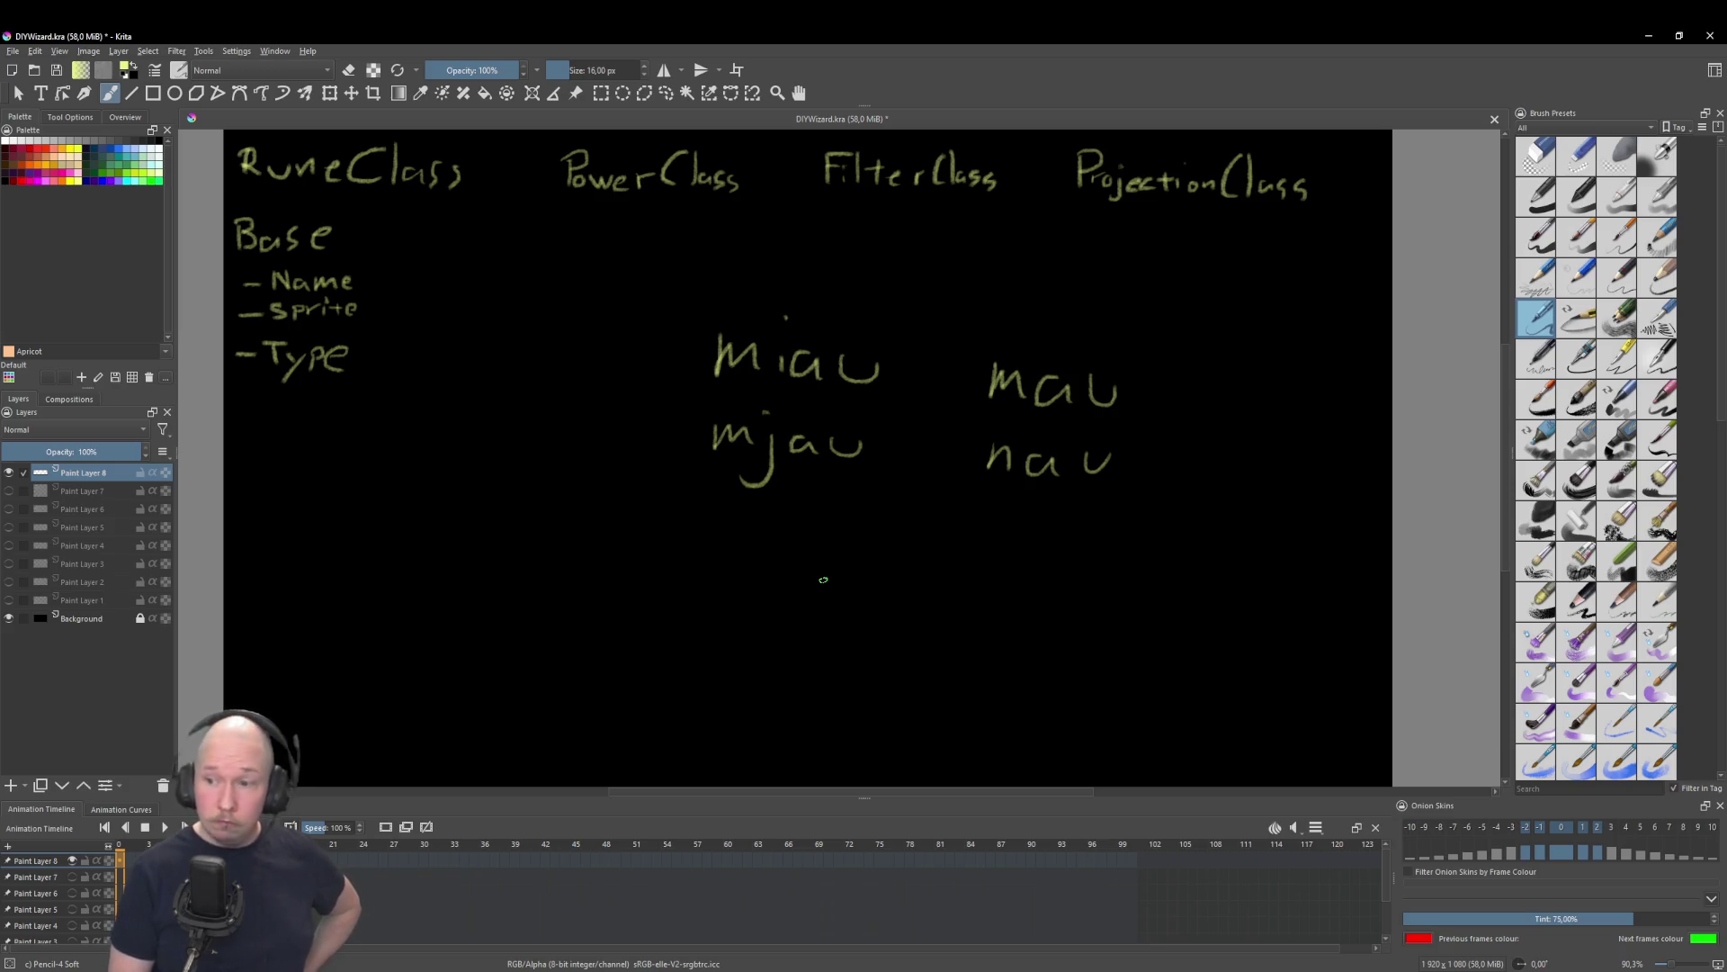
key(ctrl+z)
key(ctrl+z)
key(ctrl+z)
key(ctrl+z)
key(ctrl+z)
key(ctrl+z)
key(ctrl+z)
key(ctrl+z)
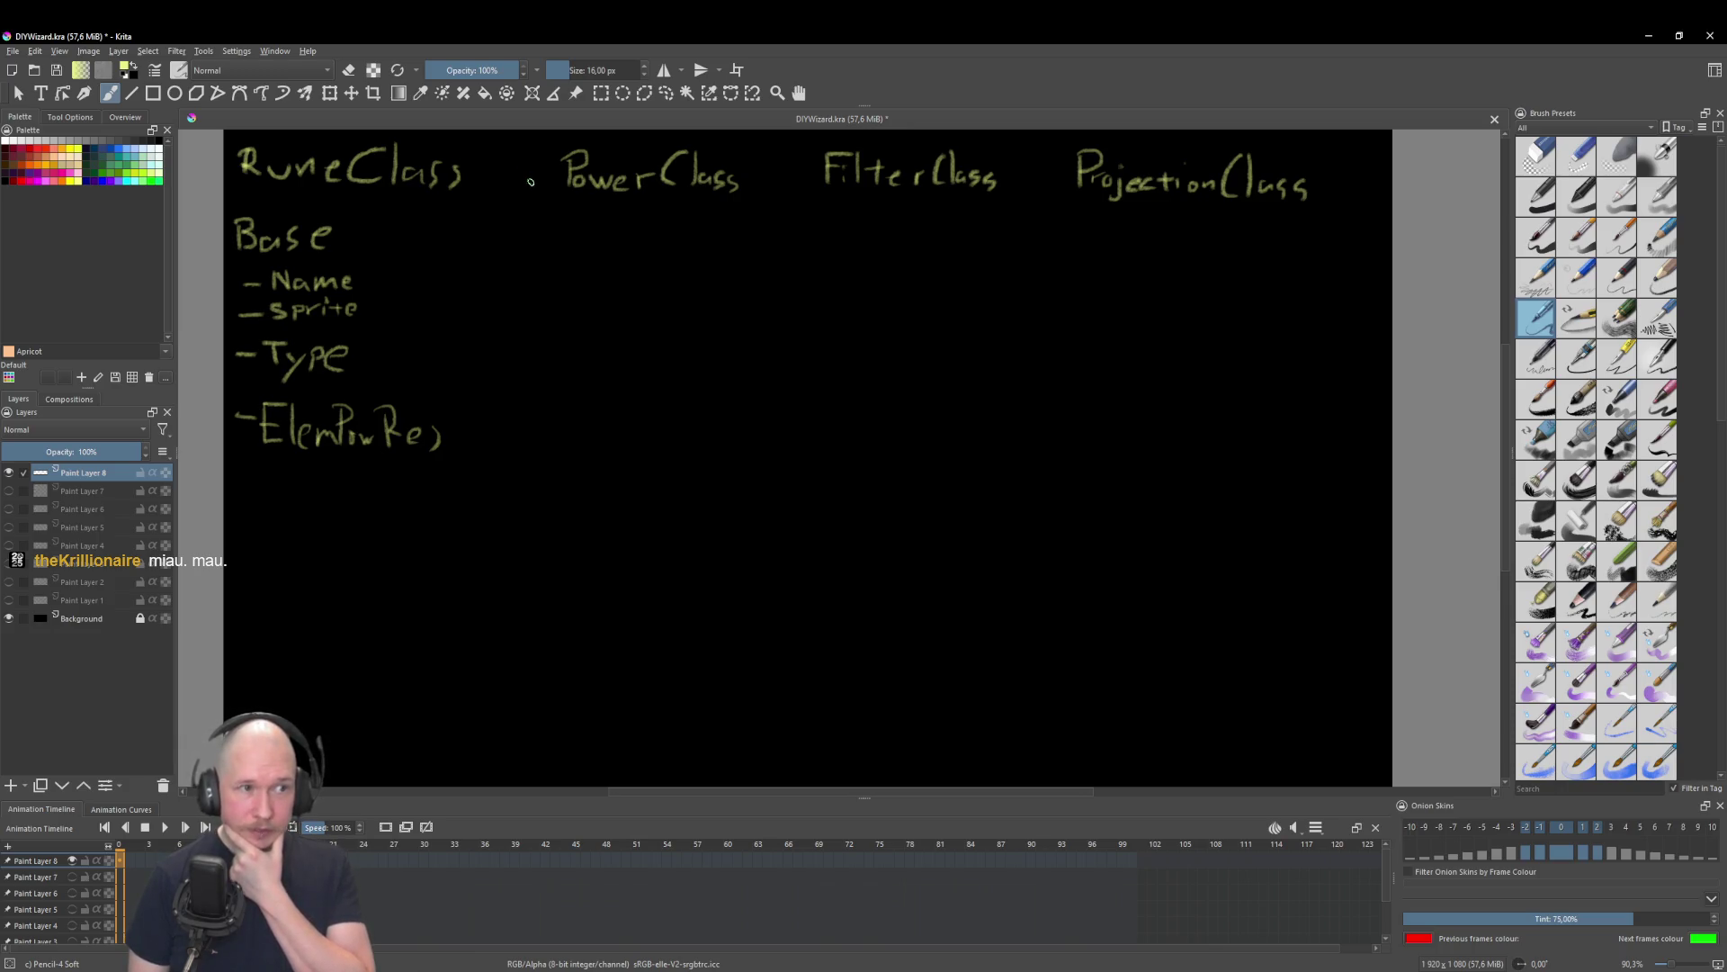
Step: Draw a bent arrow down from PowerClass and write elemP after it
mouse_move(530, 176)
mouse_down()
mouse_move(562, 224)
mouse_move(613, 236)
mouse_up()
mouse_move(626, 221)
mouse_down()
mouse_move(625, 239)
mouse_move(673, 230)
mouse_up()
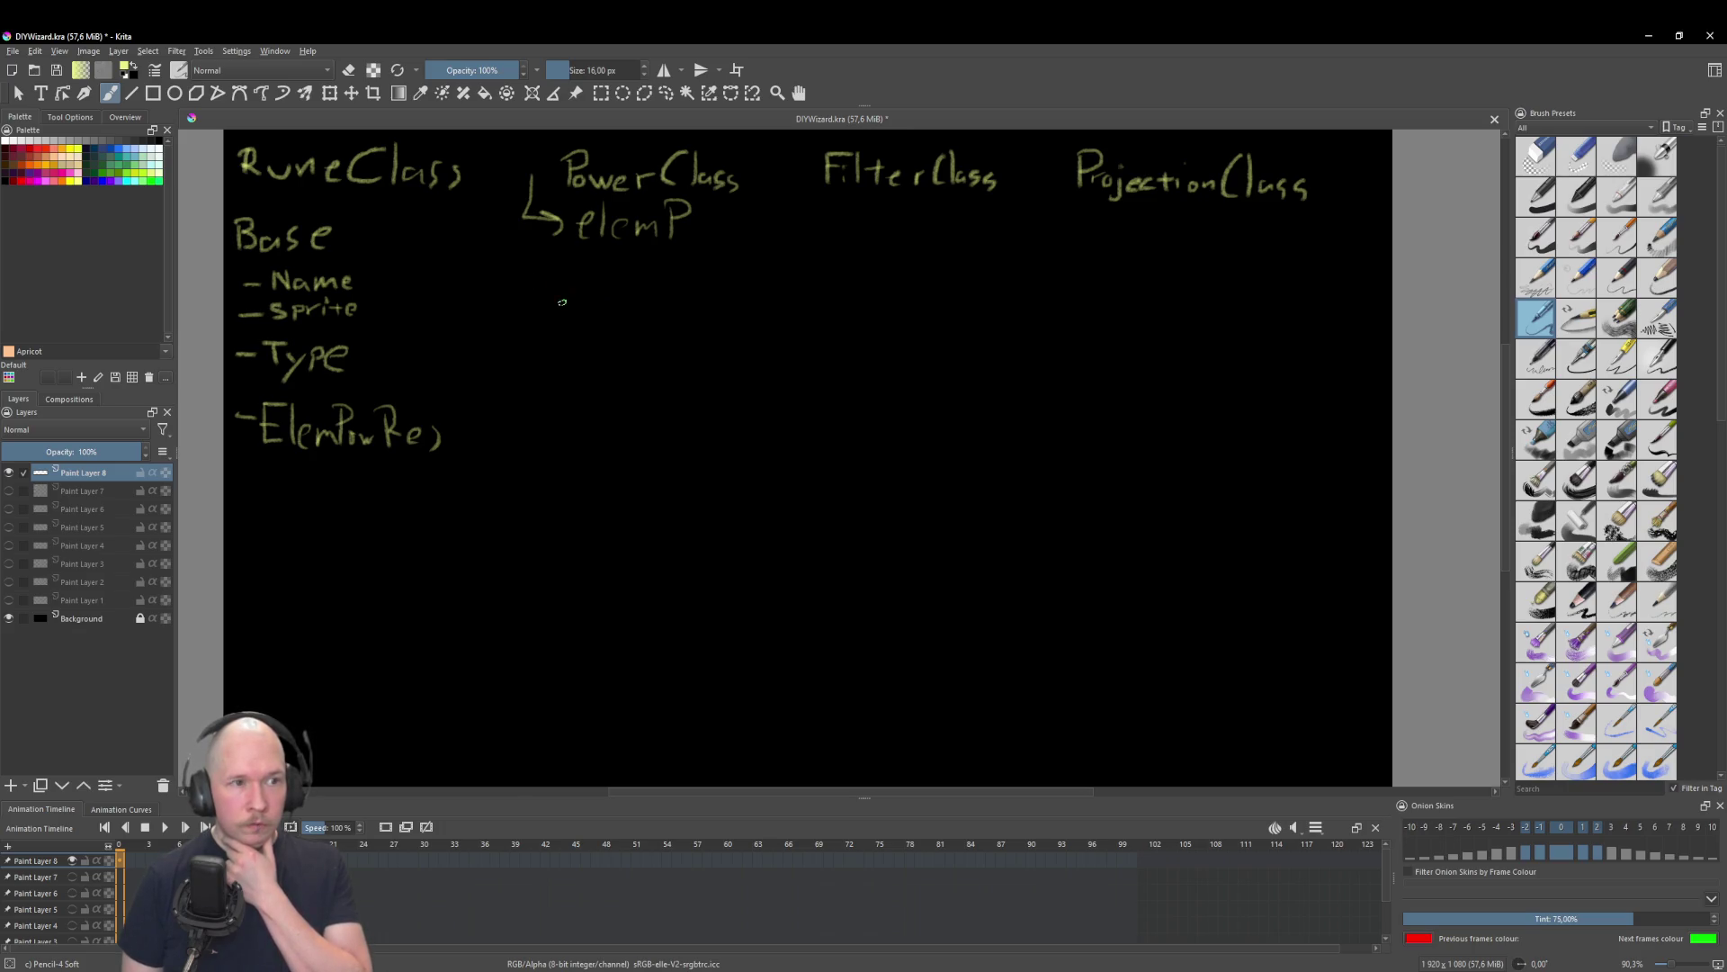
Step: Write inputPower under elemP, draw an up arrow to elemP, and start an arrow rightward
drag(590, 303, 653, 305)
drag(658, 316, 738, 307)
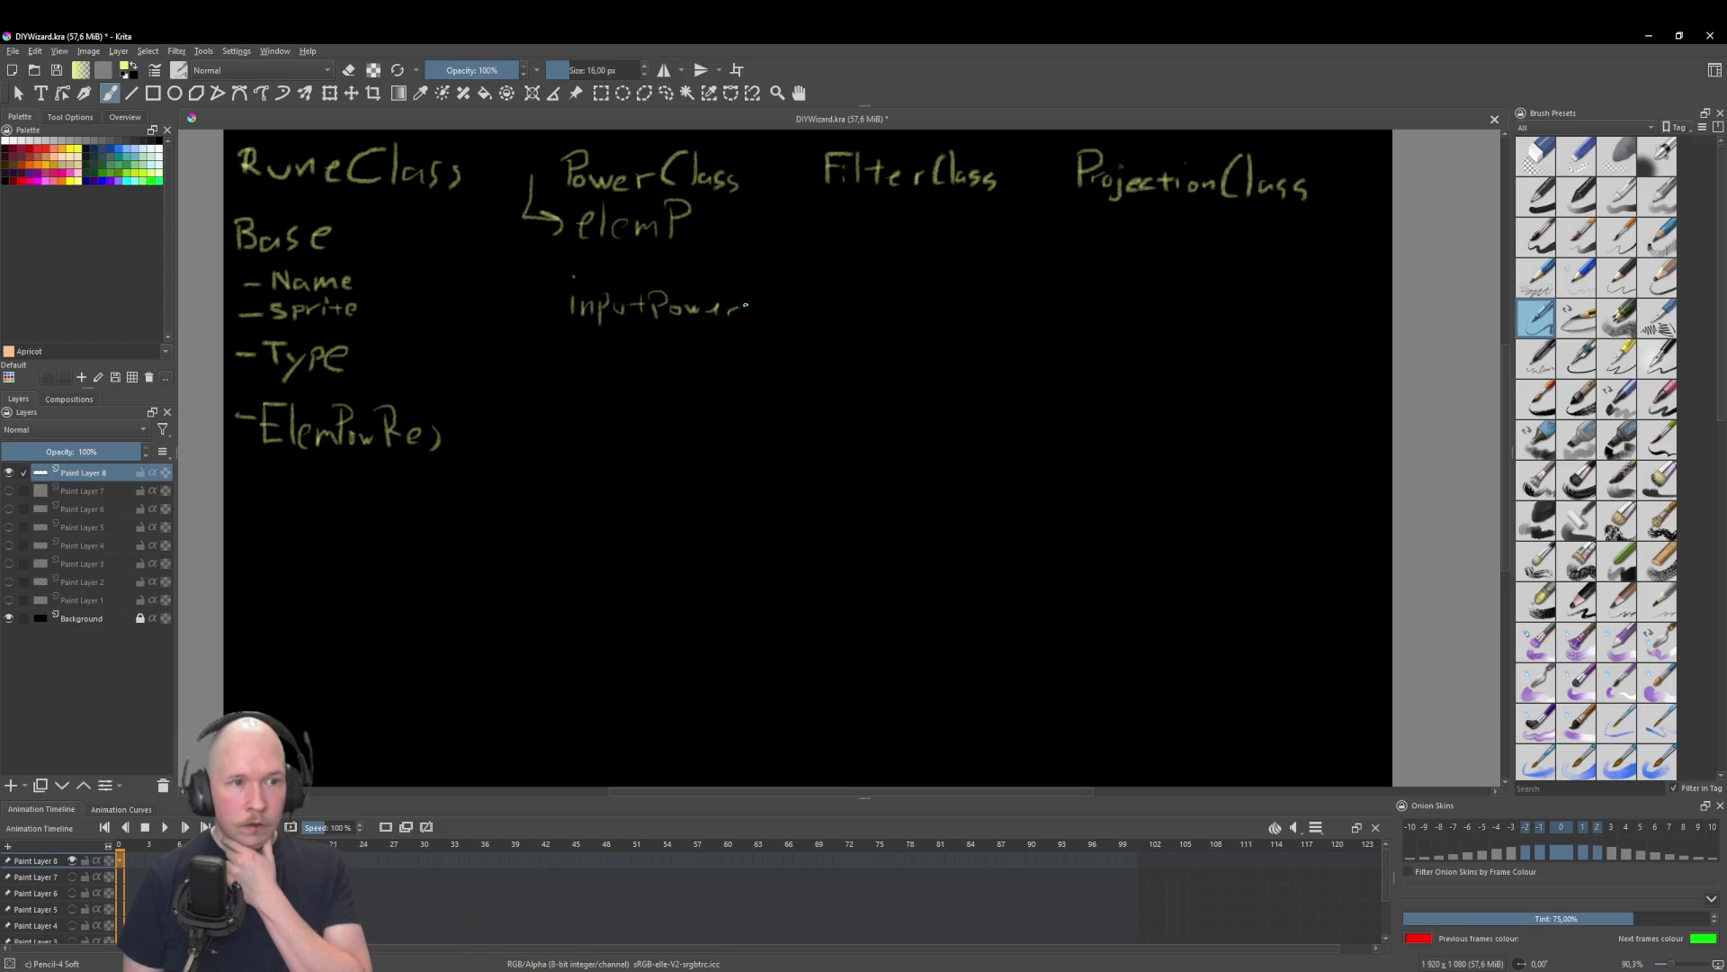
mouse_move(628, 287)
mouse_down()
mouse_move(629, 258)
mouse_move(639, 275)
mouse_up()
mouse_move(707, 230)
mouse_down()
mouse_move(748, 231)
mouse_move(761, 196)
mouse_up()
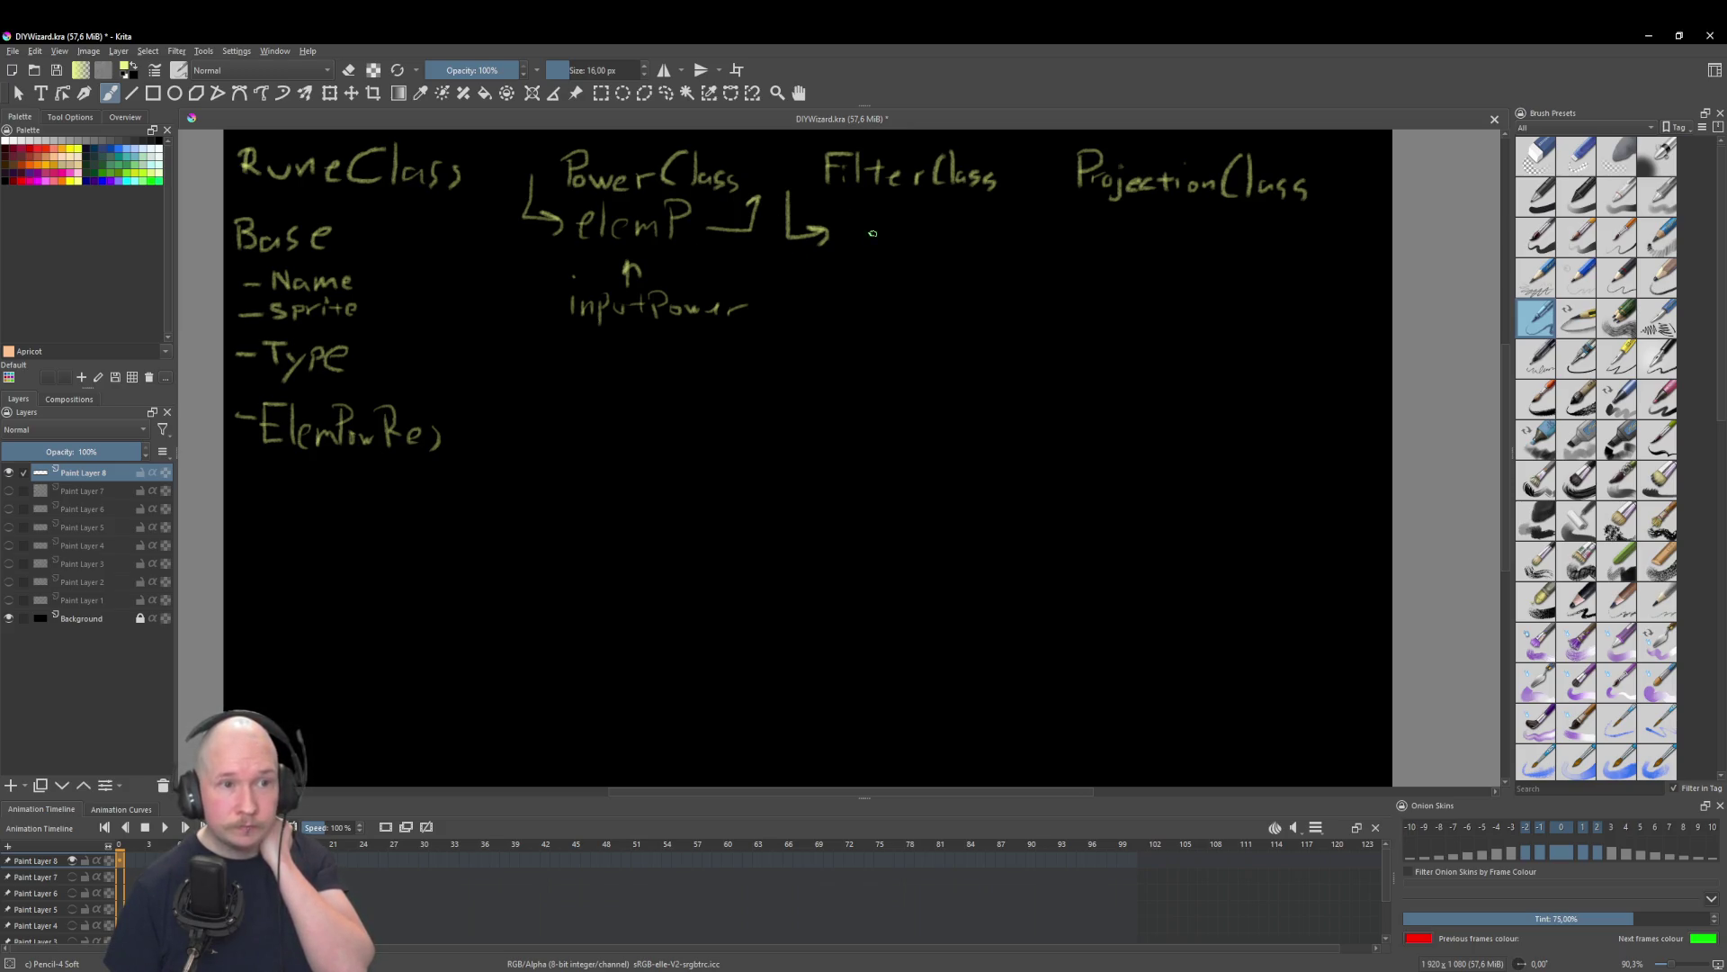
Step: Write elemP with an arrow under FilterClass and the -FilterDict field below, undoing one bad stroke
mouse_move(878, 230)
mouse_down()
mouse_move(882, 246)
mouse_move(956, 241)
mouse_move(1036, 206)
mouse_up()
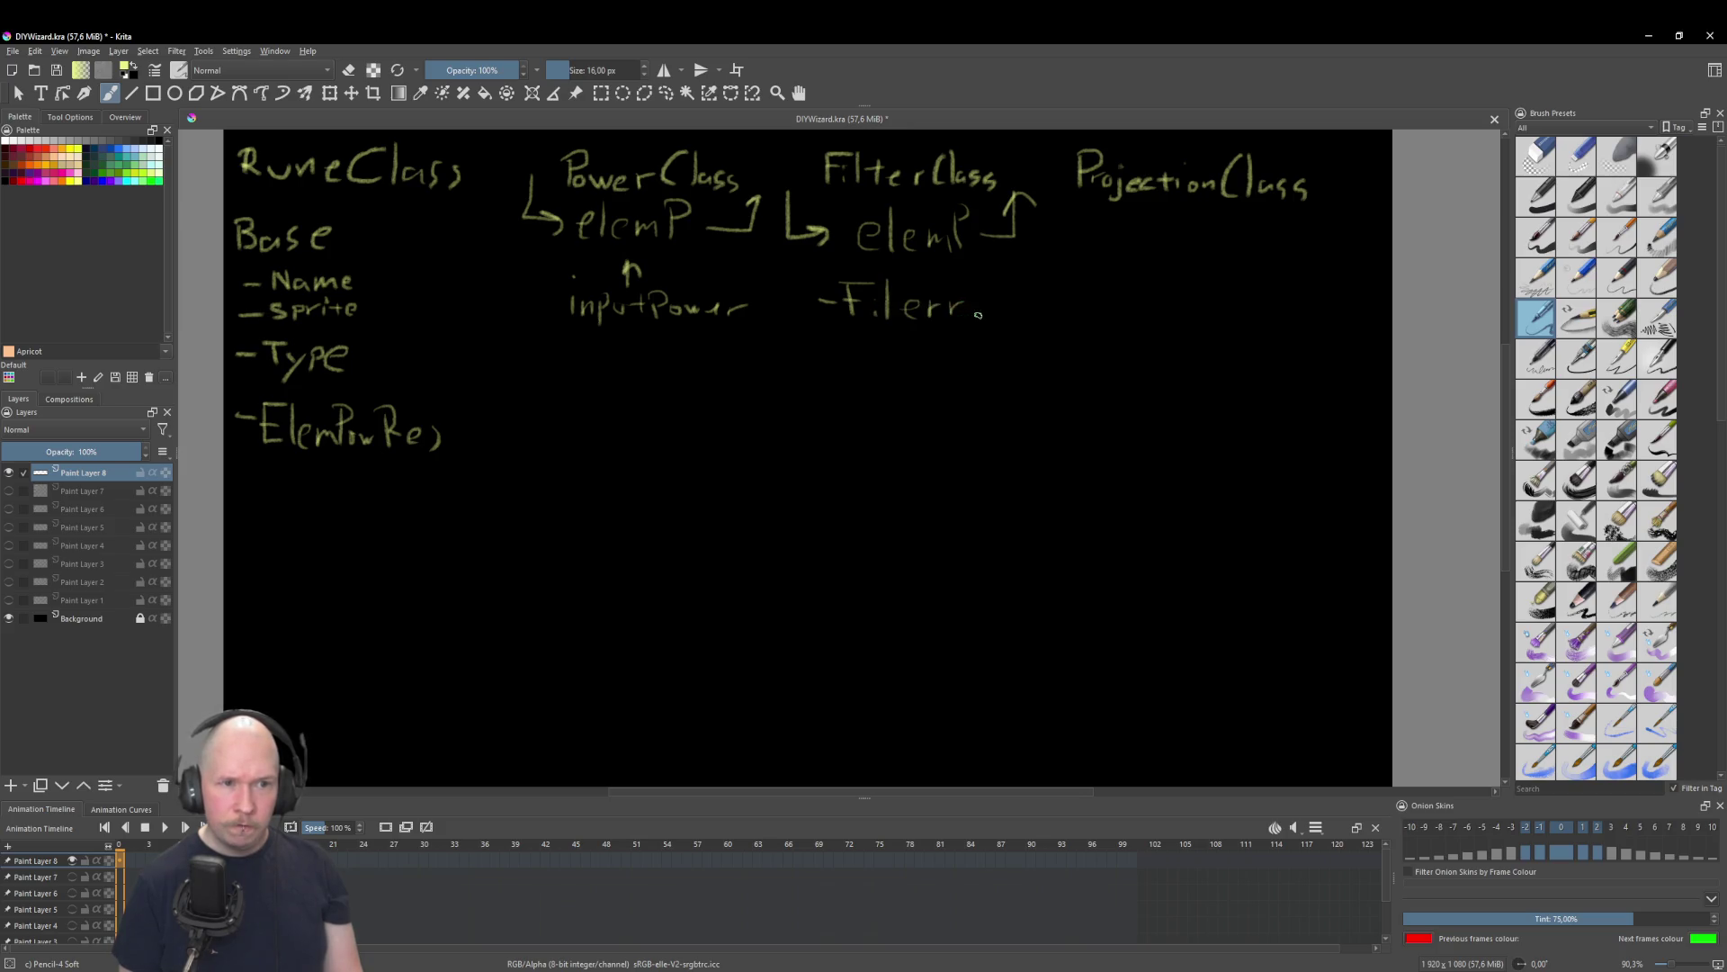
drag(966, 314, 1026, 322)
key(ctrl+z)
drag(1017, 312, 1031, 310)
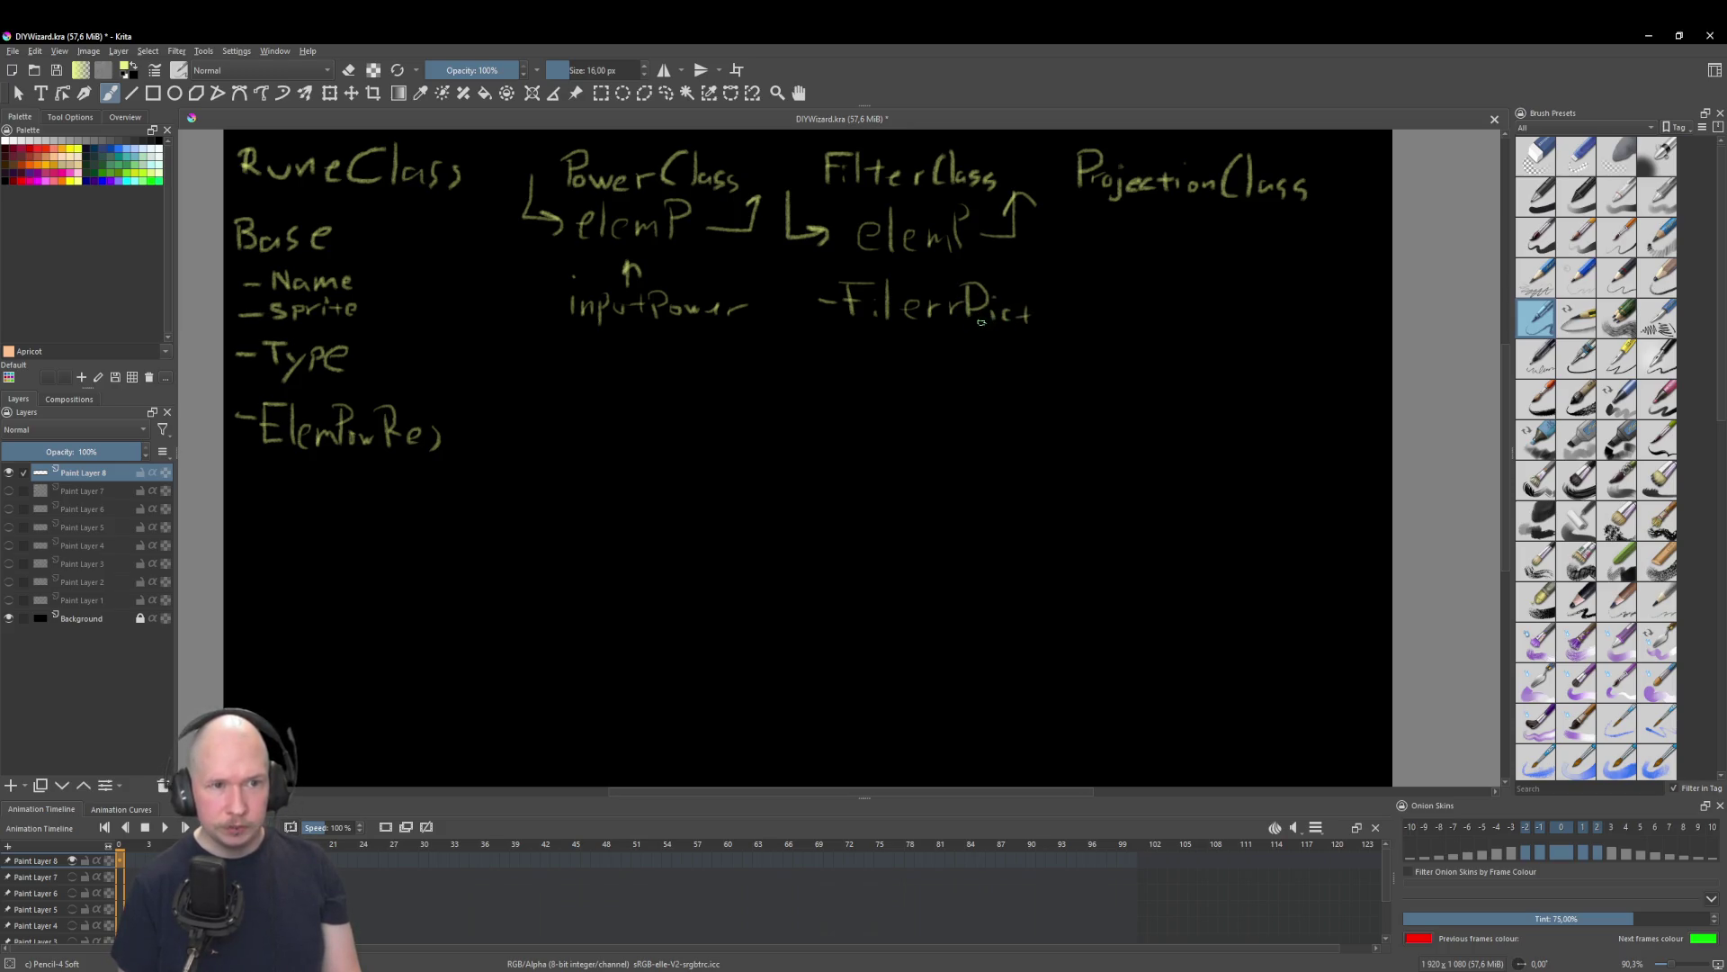
drag(900, 293, 890, 331)
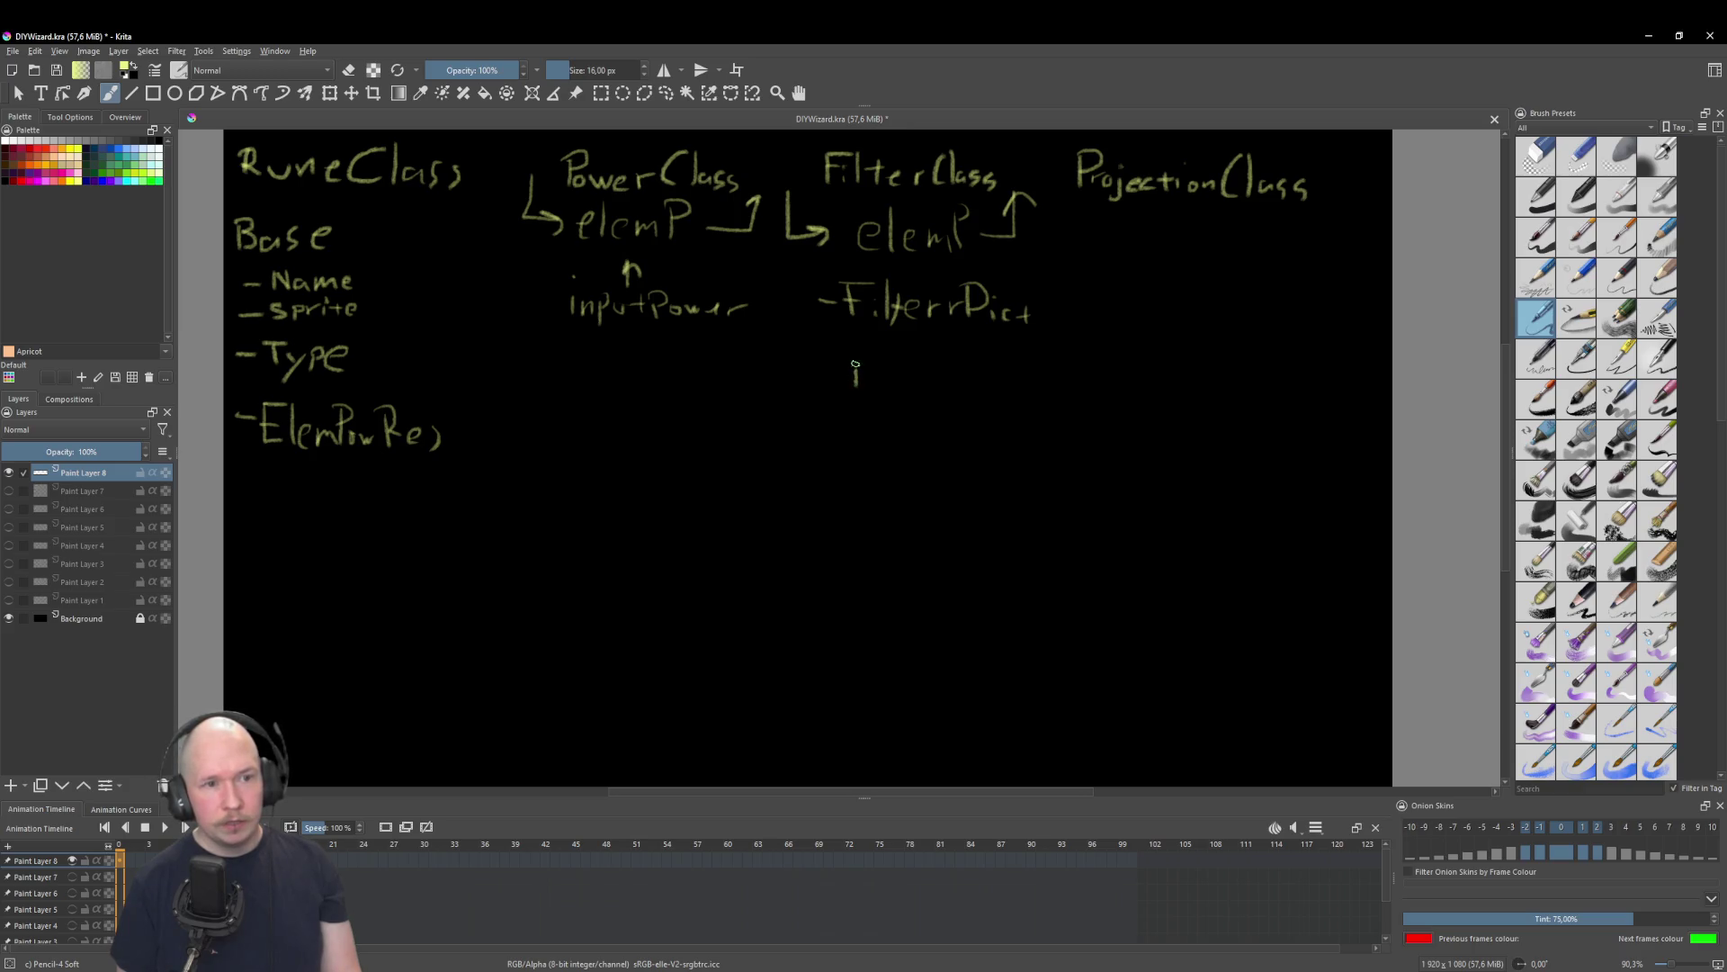
Step: Write FilteredP below FilterDict and draw a bracket from it up to the FilterClass arrow
mouse_move(894, 353)
mouse_down()
mouse_move(891, 386)
mouse_move(971, 384)
mouse_up()
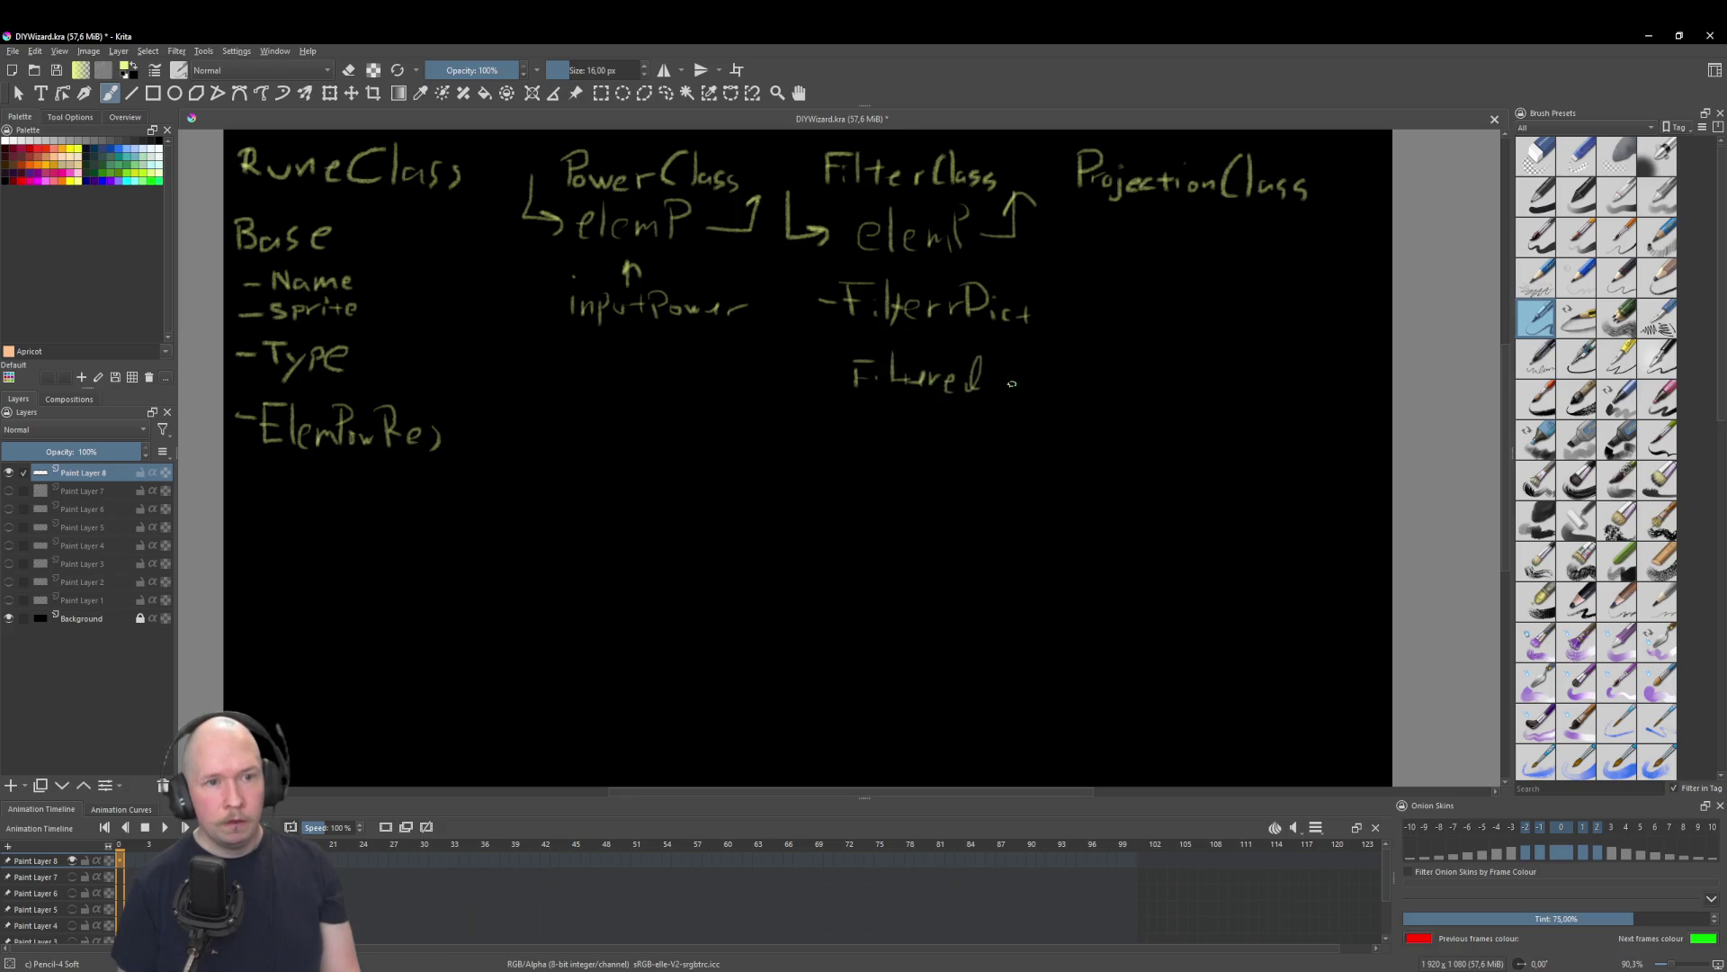
mouse_move(990, 387)
mouse_down()
mouse_move(1006, 401)
mouse_move(1012, 383)
mouse_up()
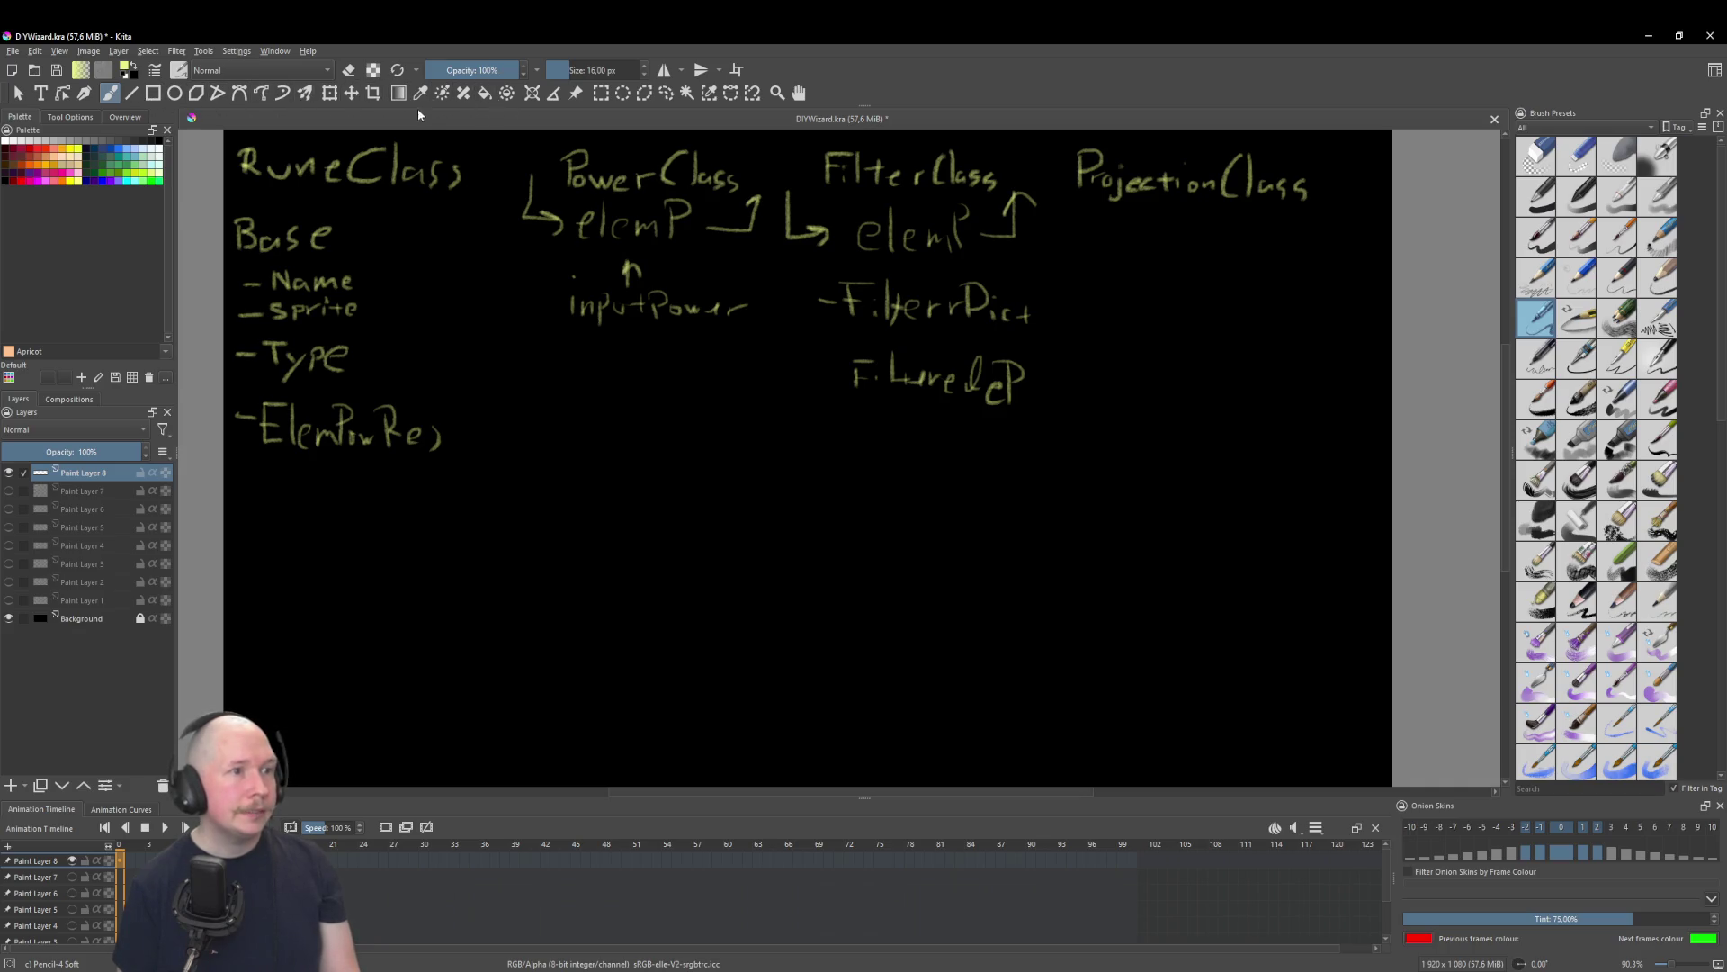
key(e)
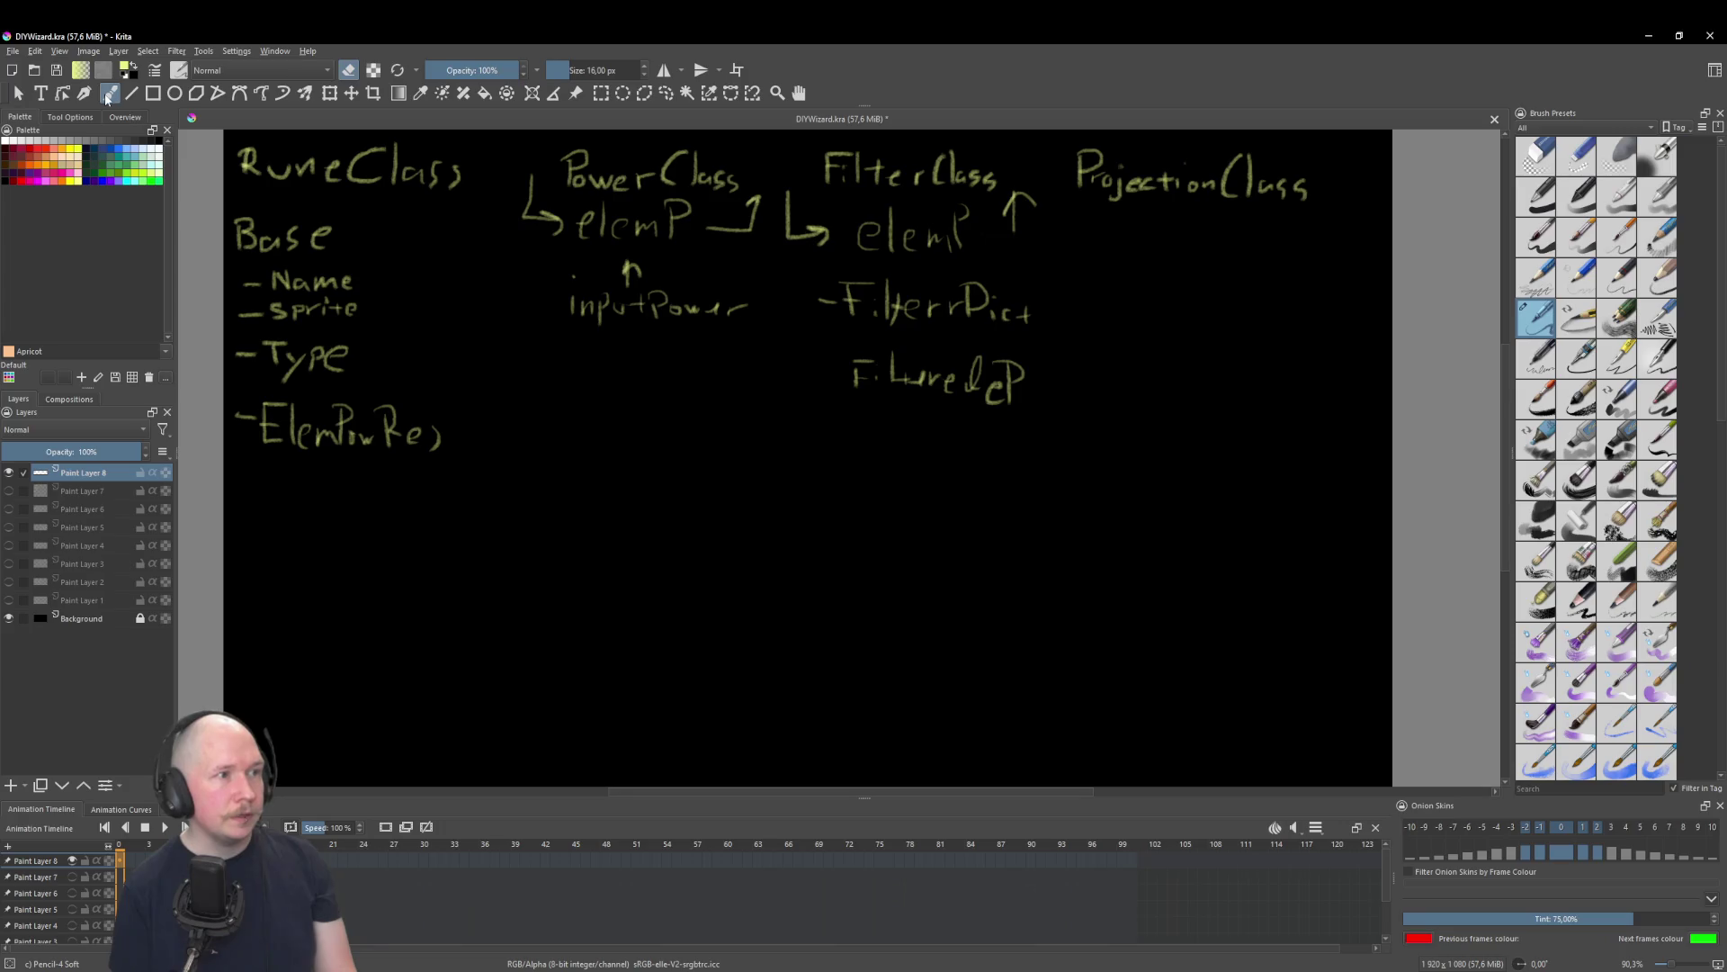
key(e)
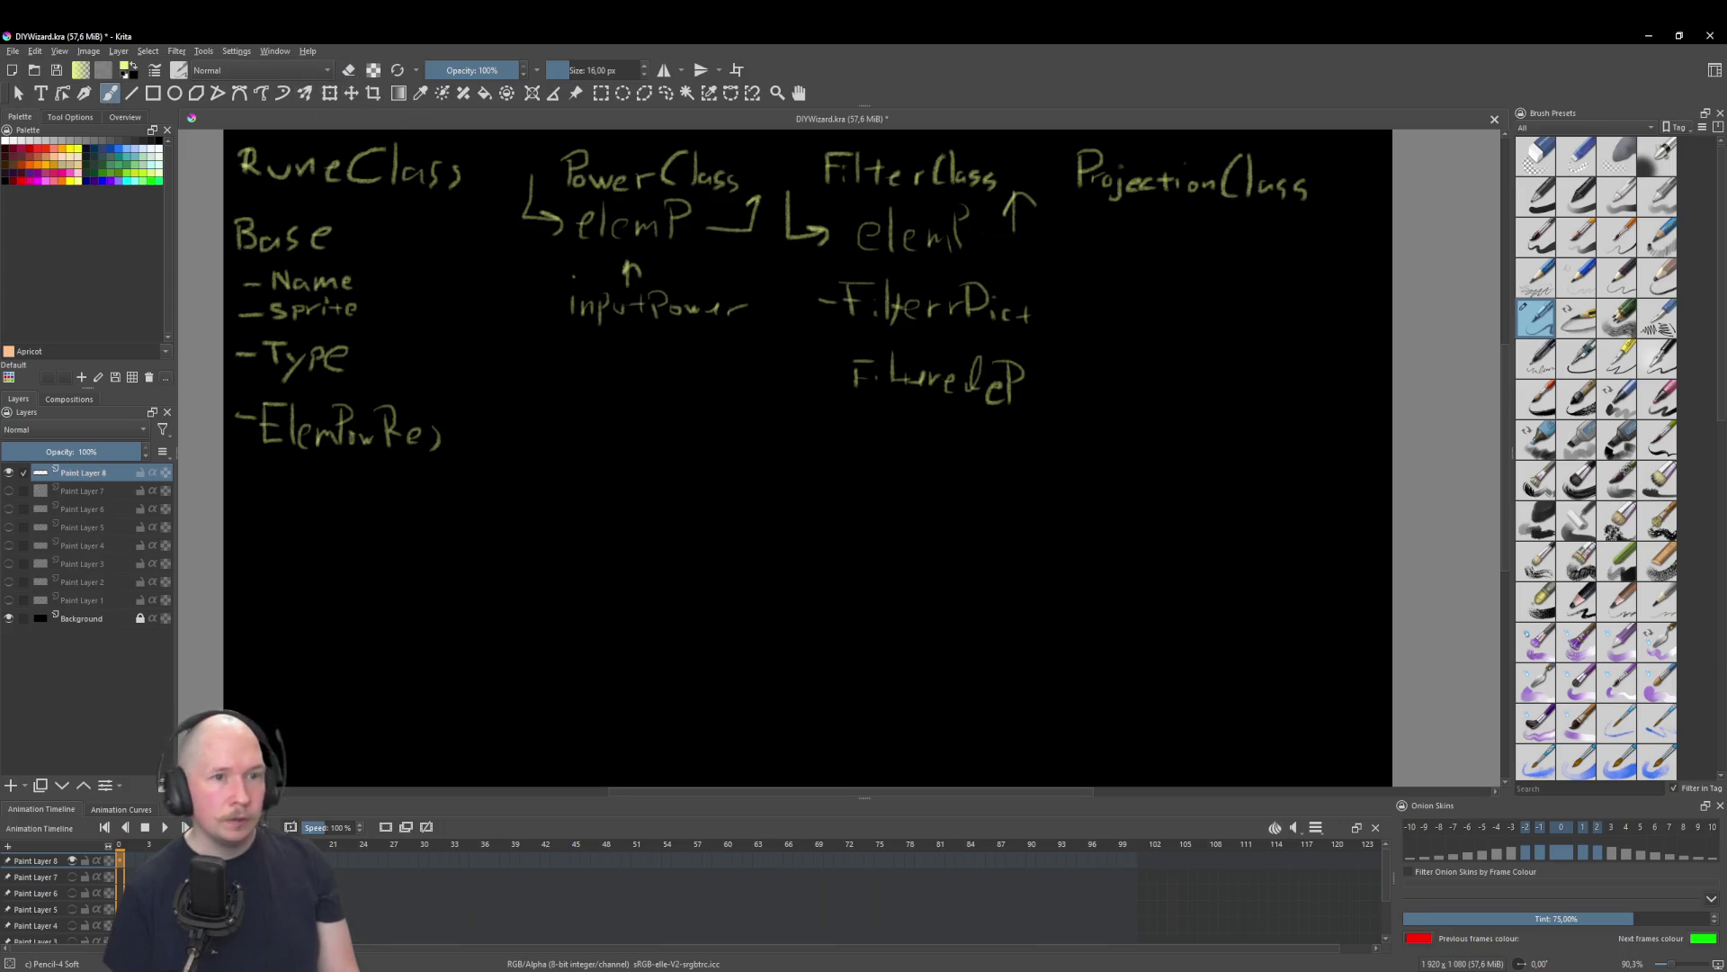
drag(1032, 388, 1020, 258)
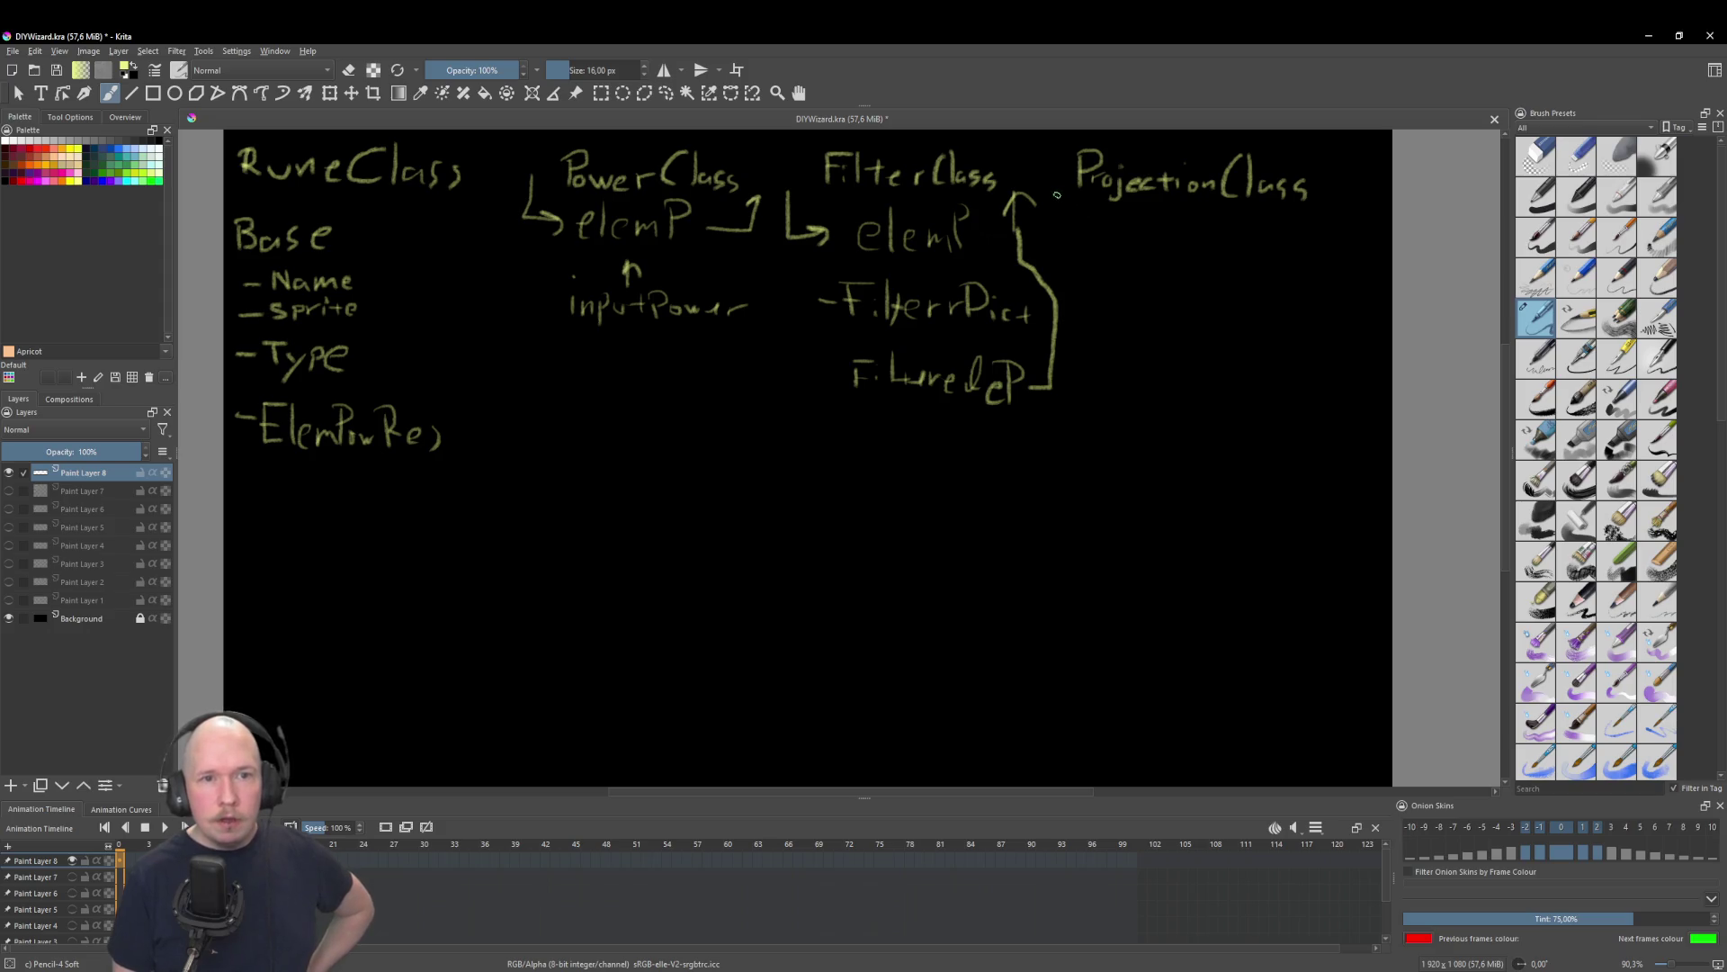
Step: Draw an arrow toward ProjectionClass and thicken the upward line near FilterClass
mouse_move(1059, 231)
mouse_down()
mouse_move(1121, 231)
mouse_move(1098, 238)
mouse_up()
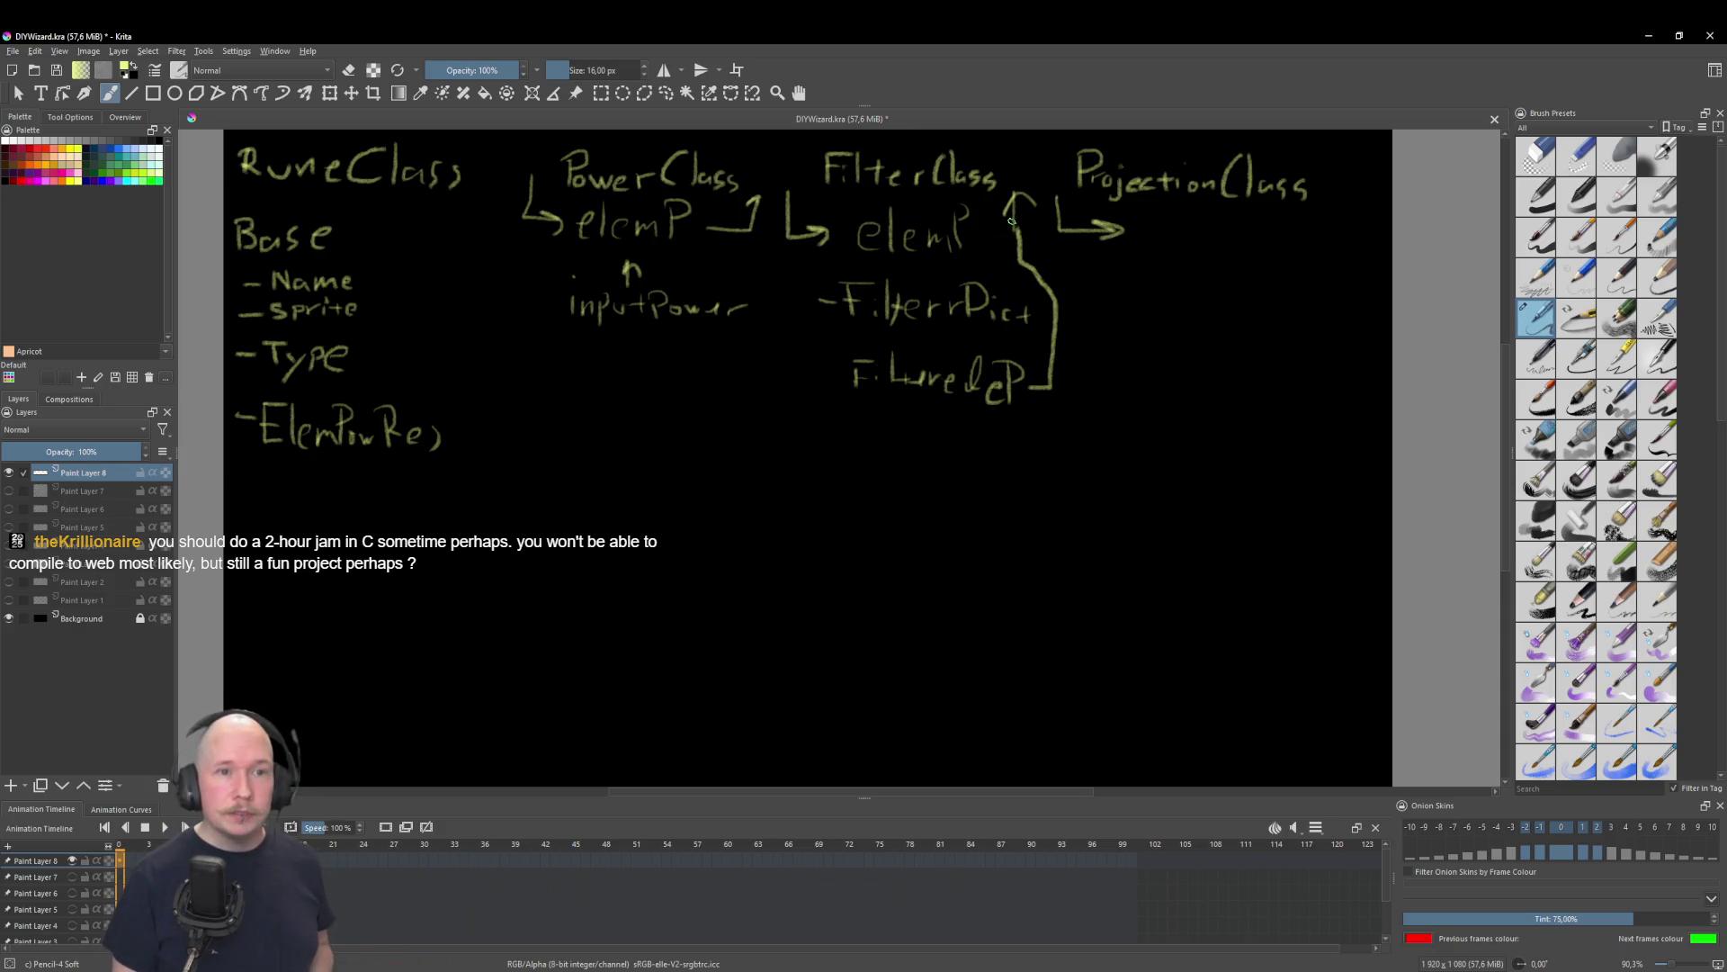
drag(1020, 207, 1023, 241)
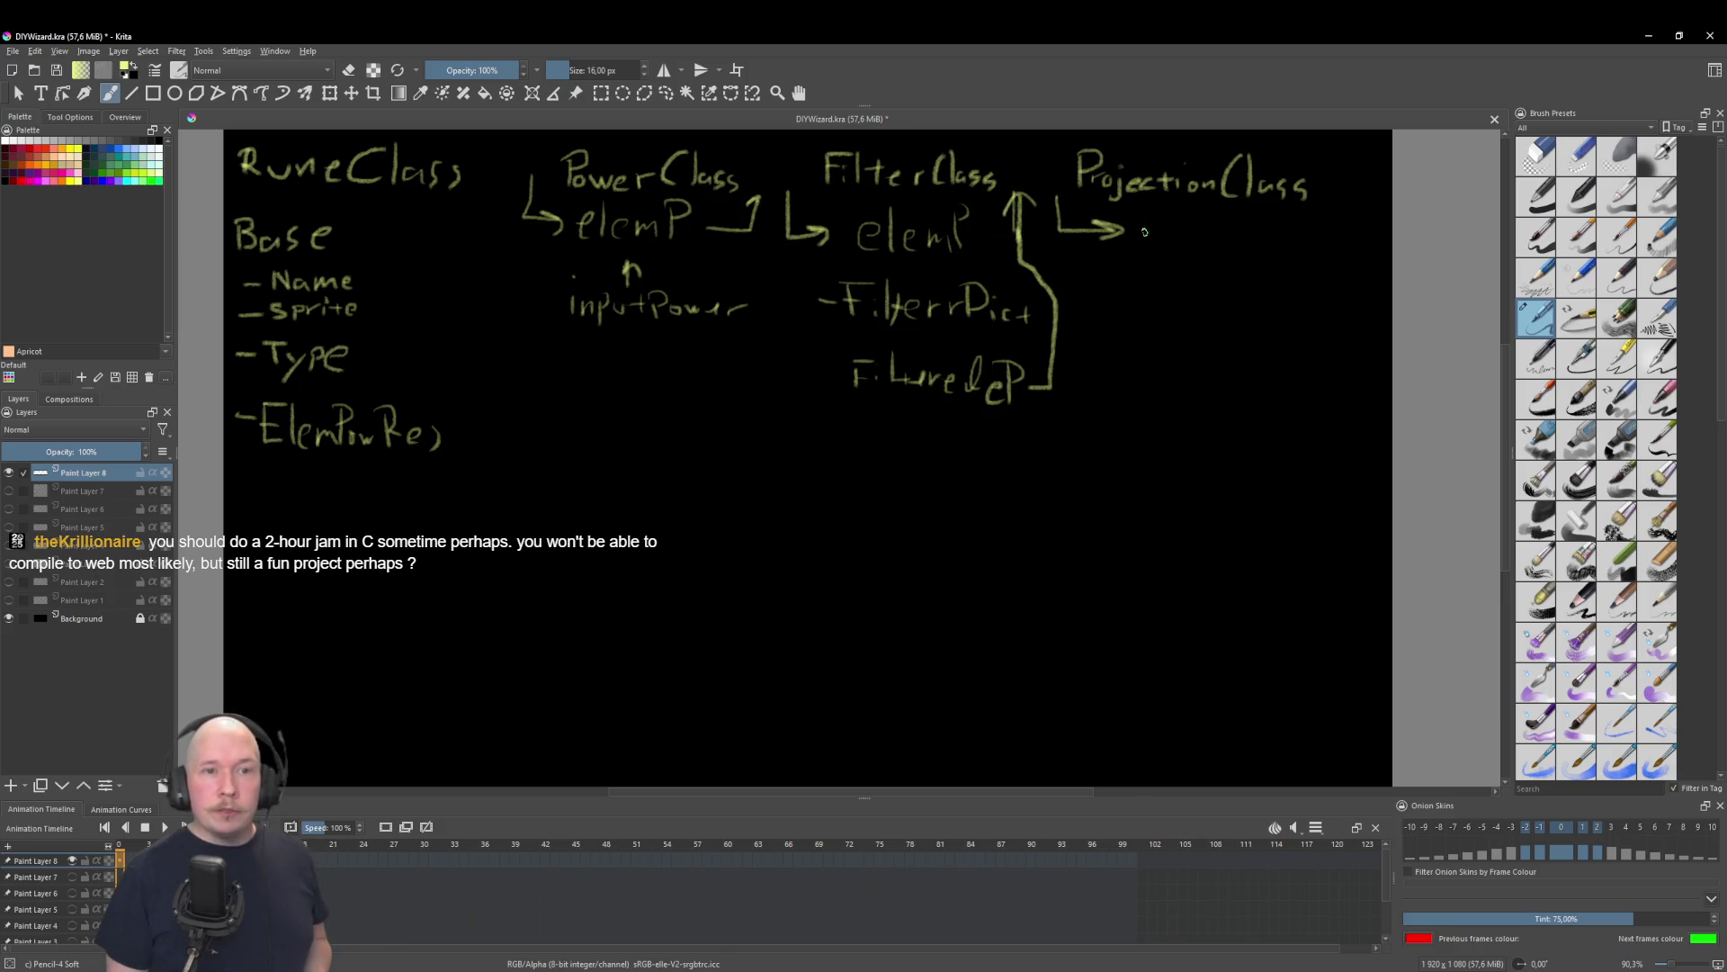
Step: Write elemP? under ProjectionClass and draw an arrow going right then up from it
mouse_move(1134, 220)
mouse_down()
mouse_move(1175, 243)
mouse_move(1225, 239)
mouse_up()
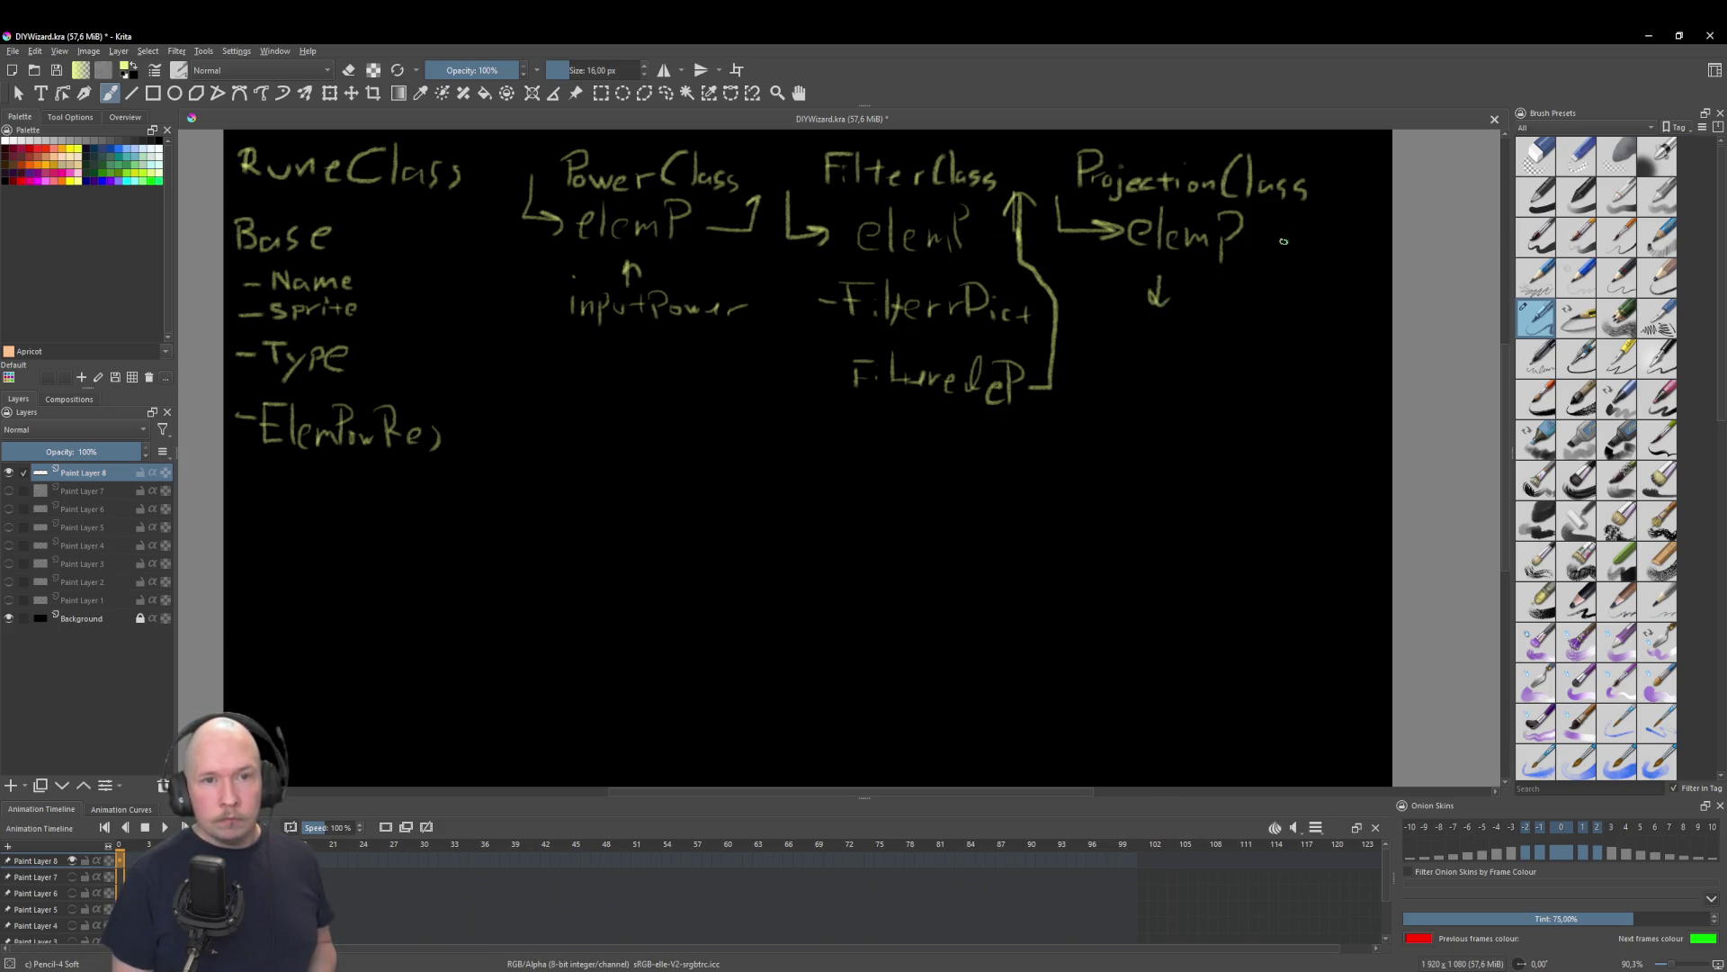
mouse_move(1269, 241)
mouse_down()
mouse_move(1321, 189)
mouse_move(1345, 202)
mouse_up()
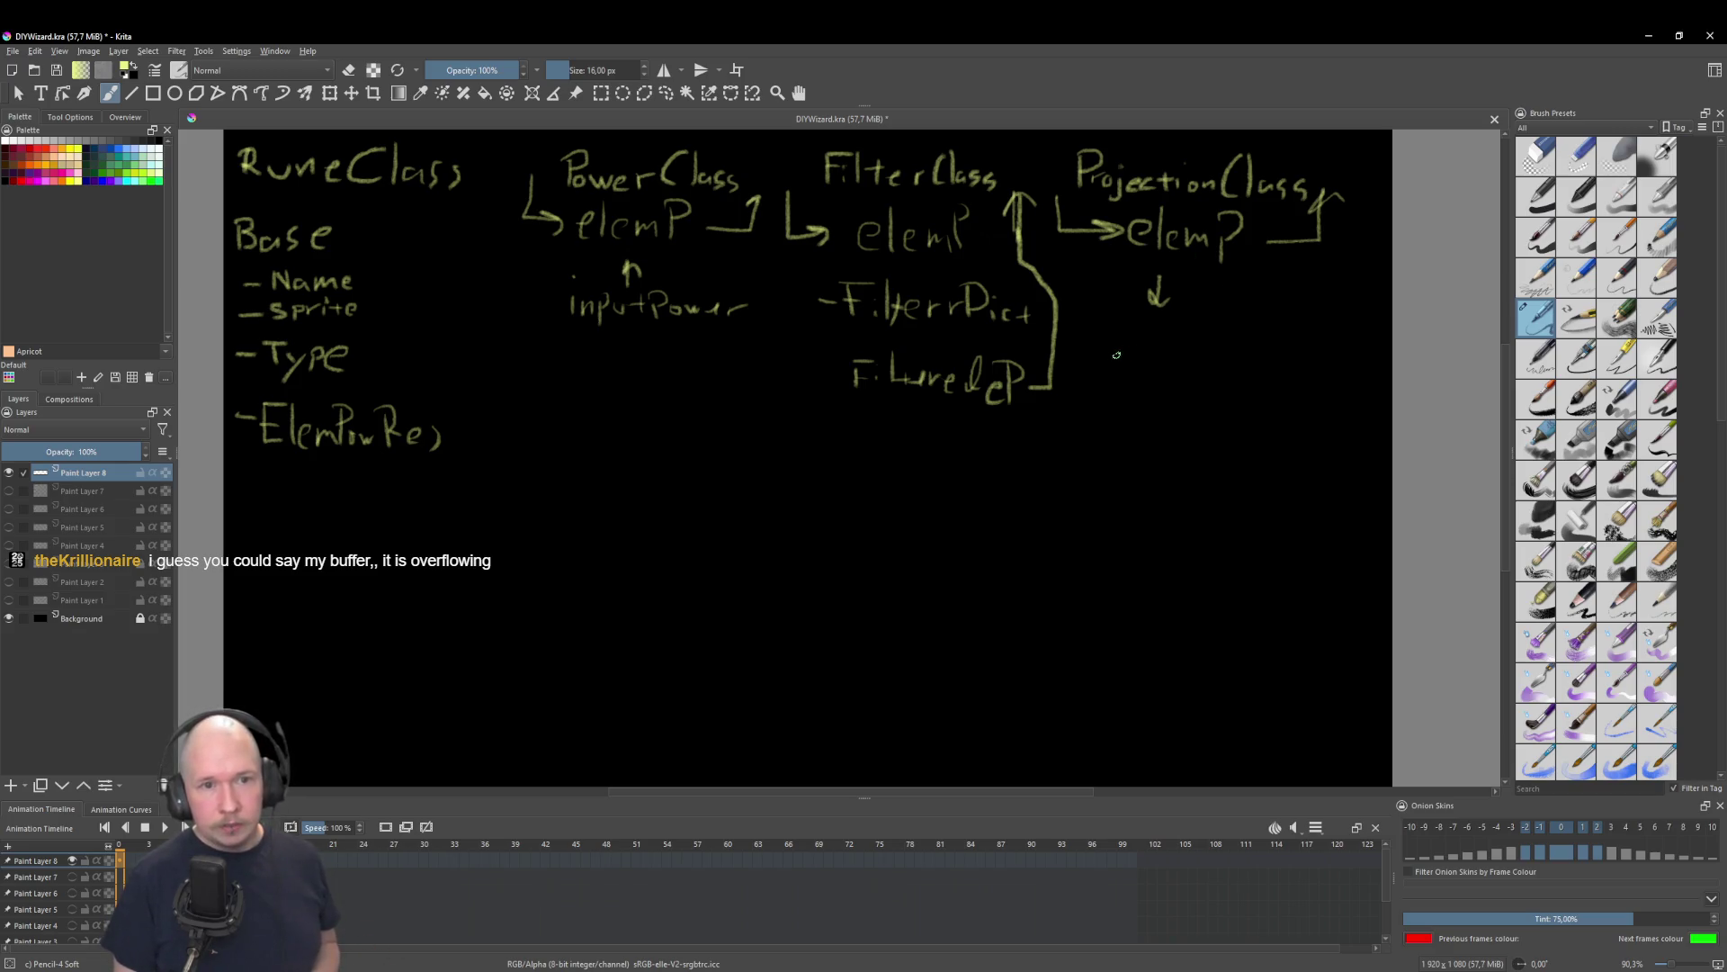
Step: Handwrite genAttack below the down arrow, then switch the brush to eraser mode
mouse_move(1123, 333)
mouse_down()
mouse_move(1109, 362)
mouse_move(1294, 366)
mouse_up()
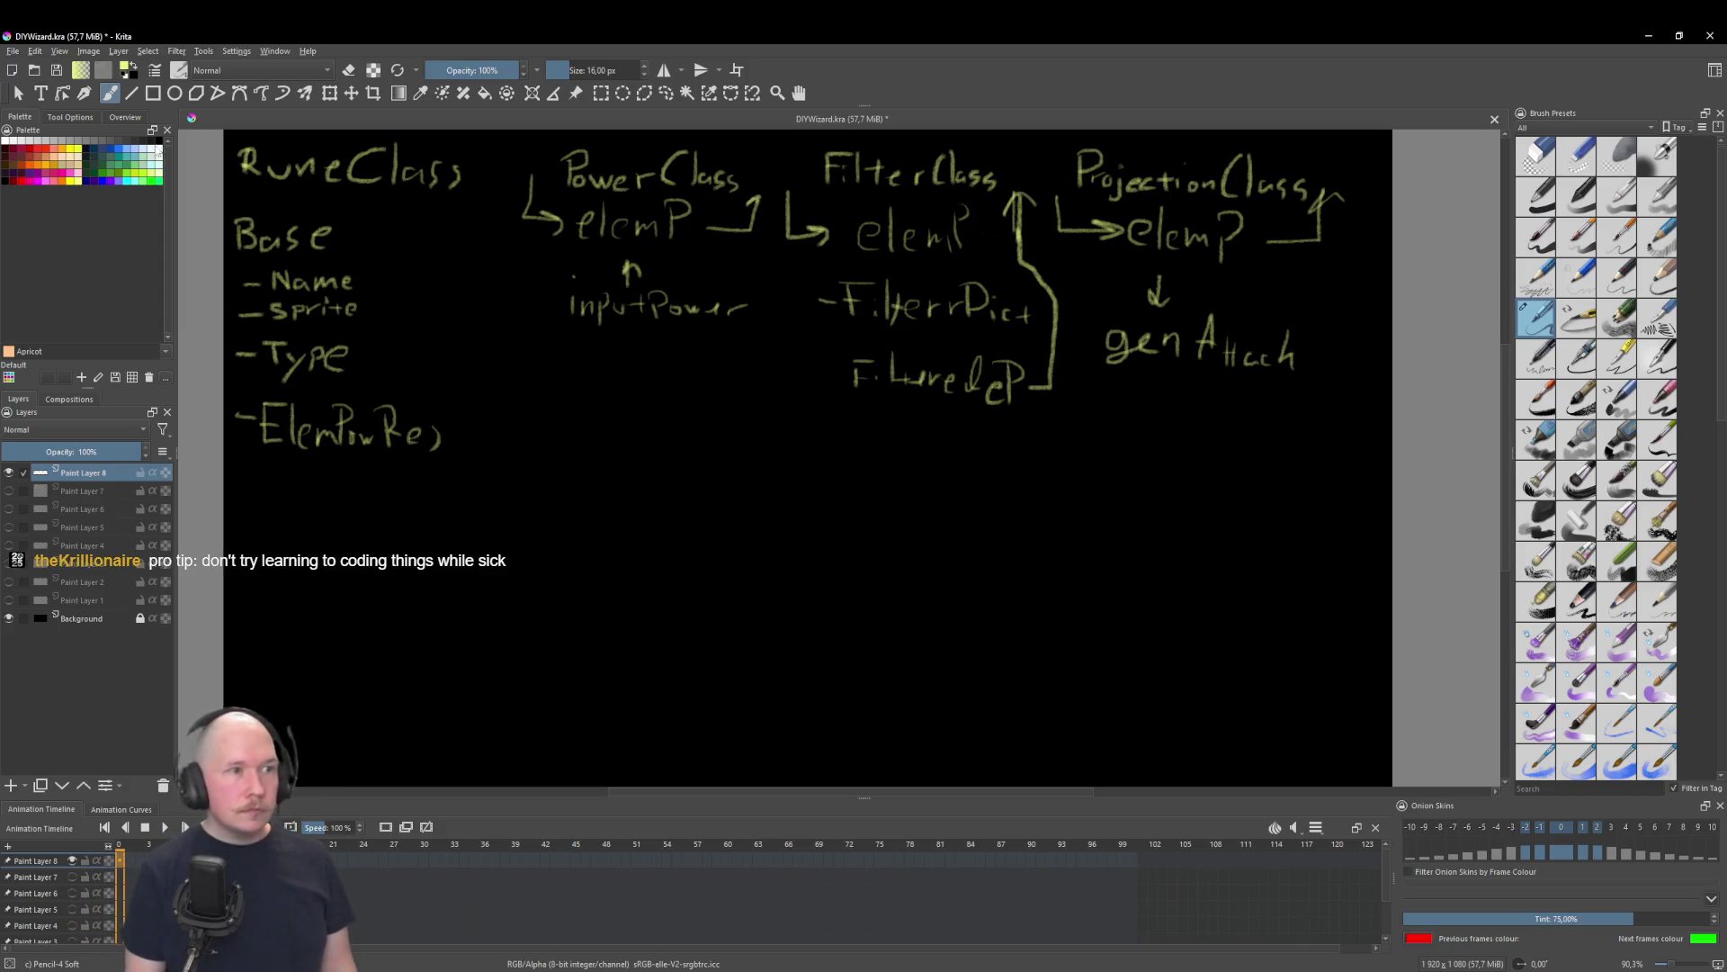
click(350, 71)
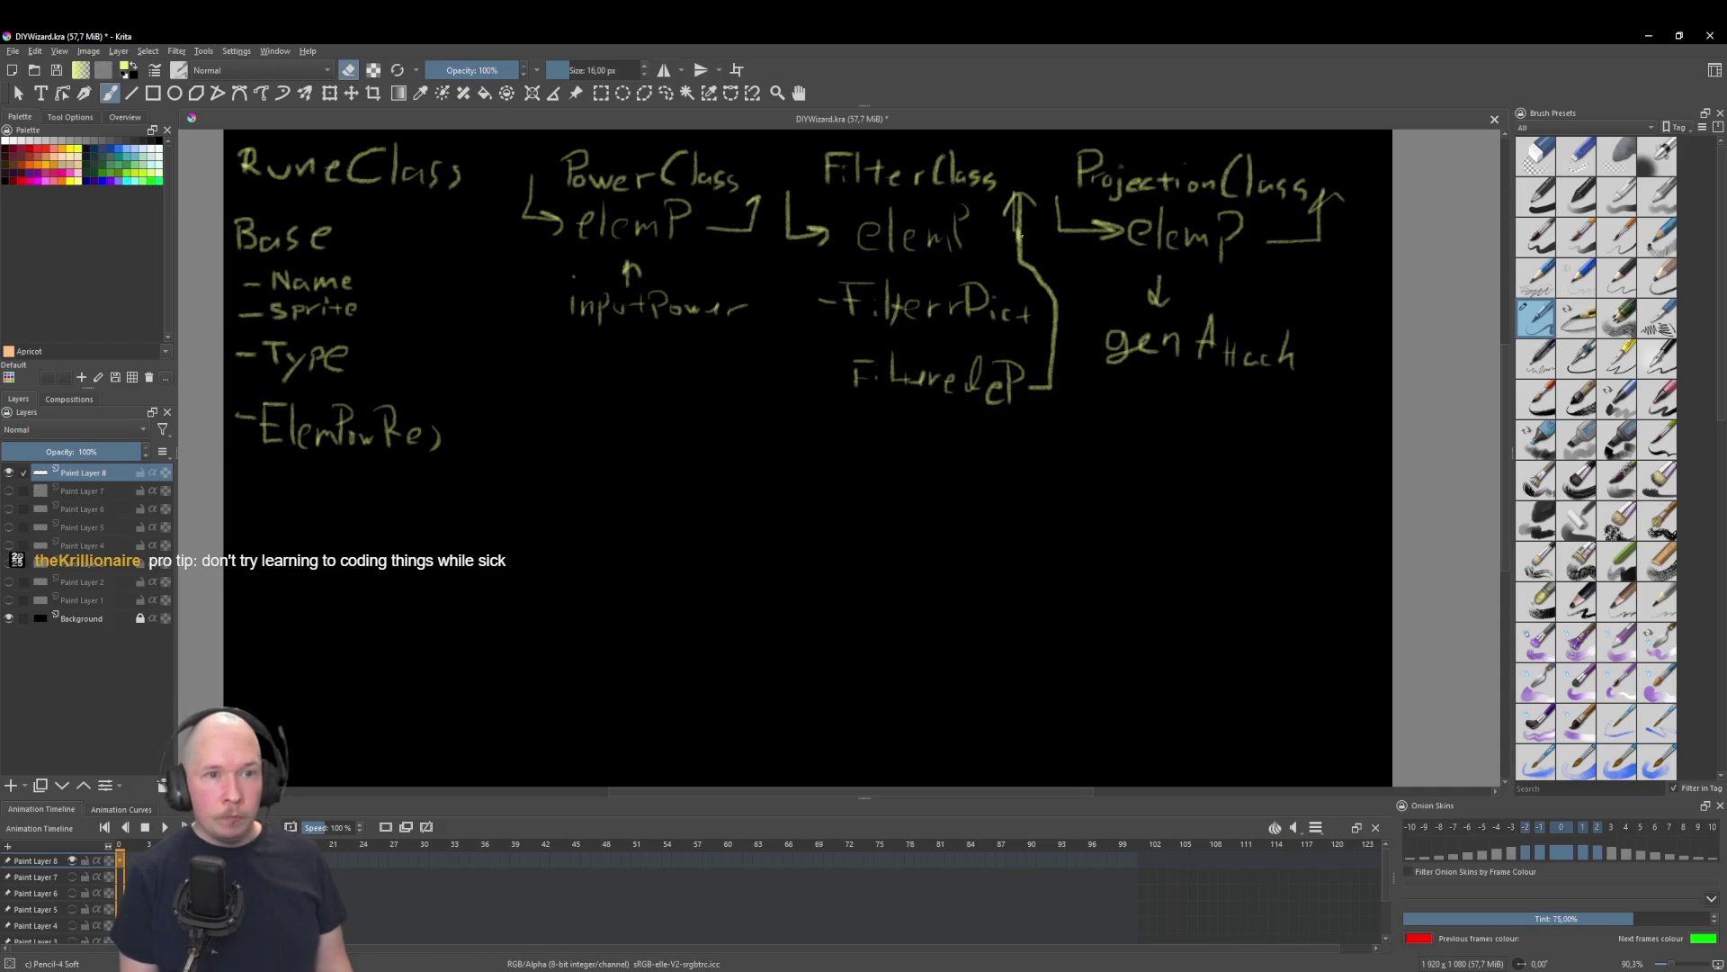
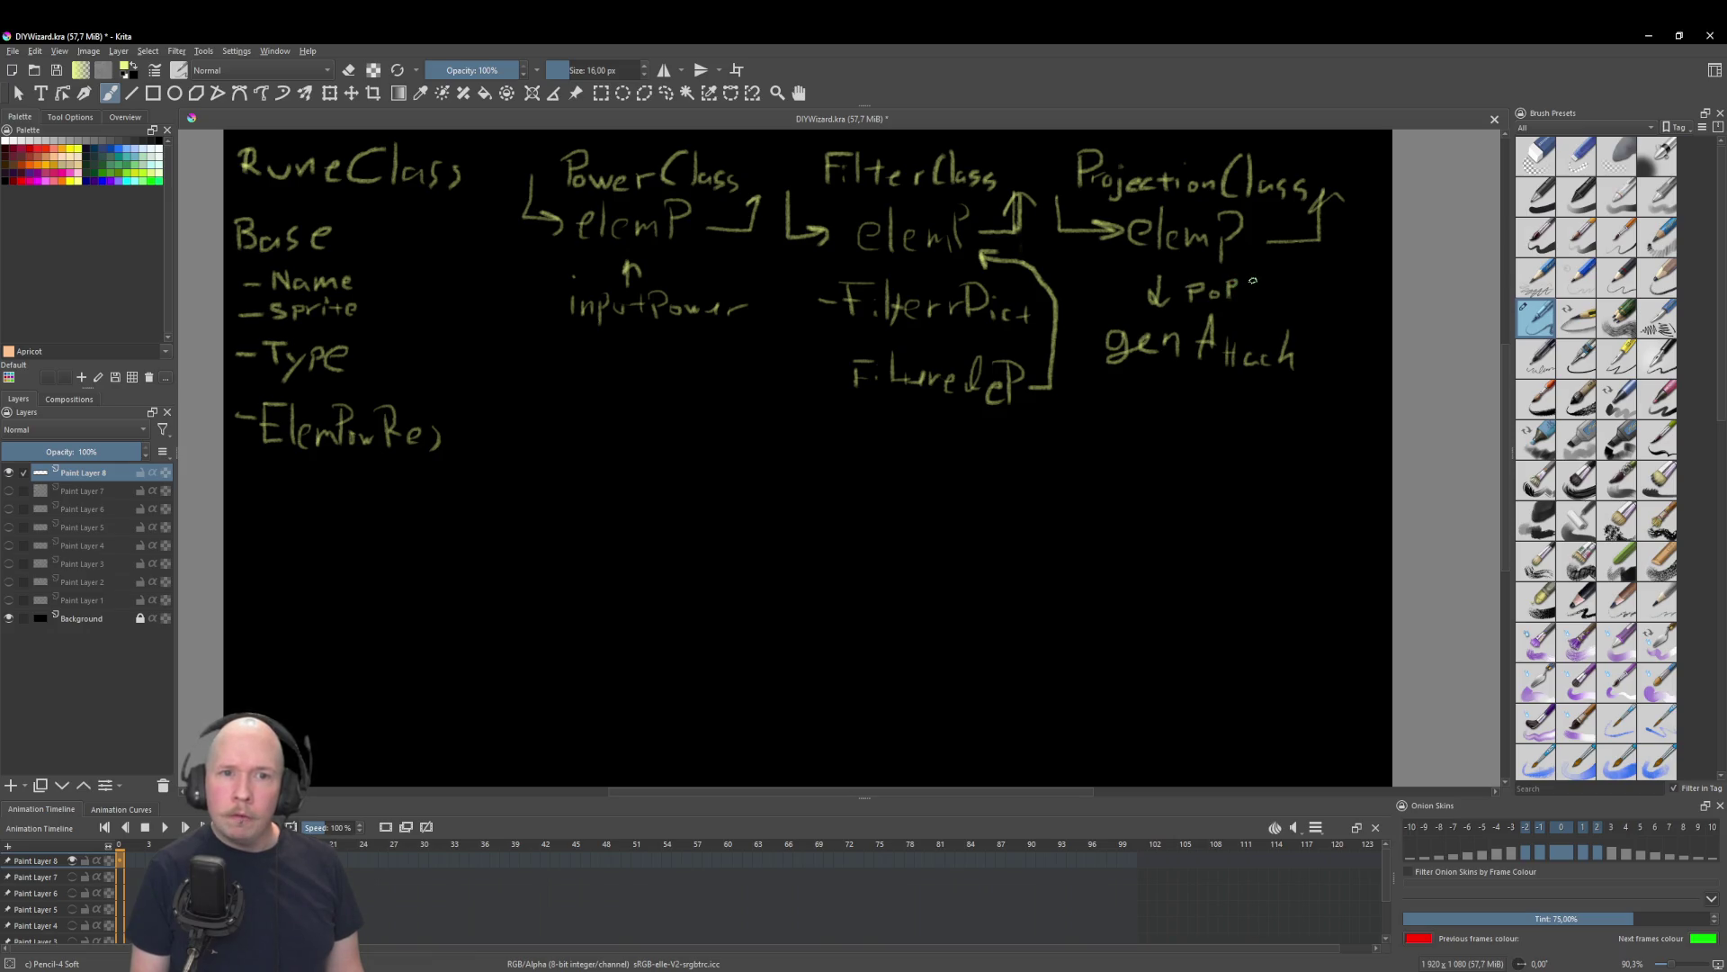
Step: Strike through the ElemPwRes item, add a small stroke beside PoP, and begin a new list item below
drag(1247, 274, 1259, 268)
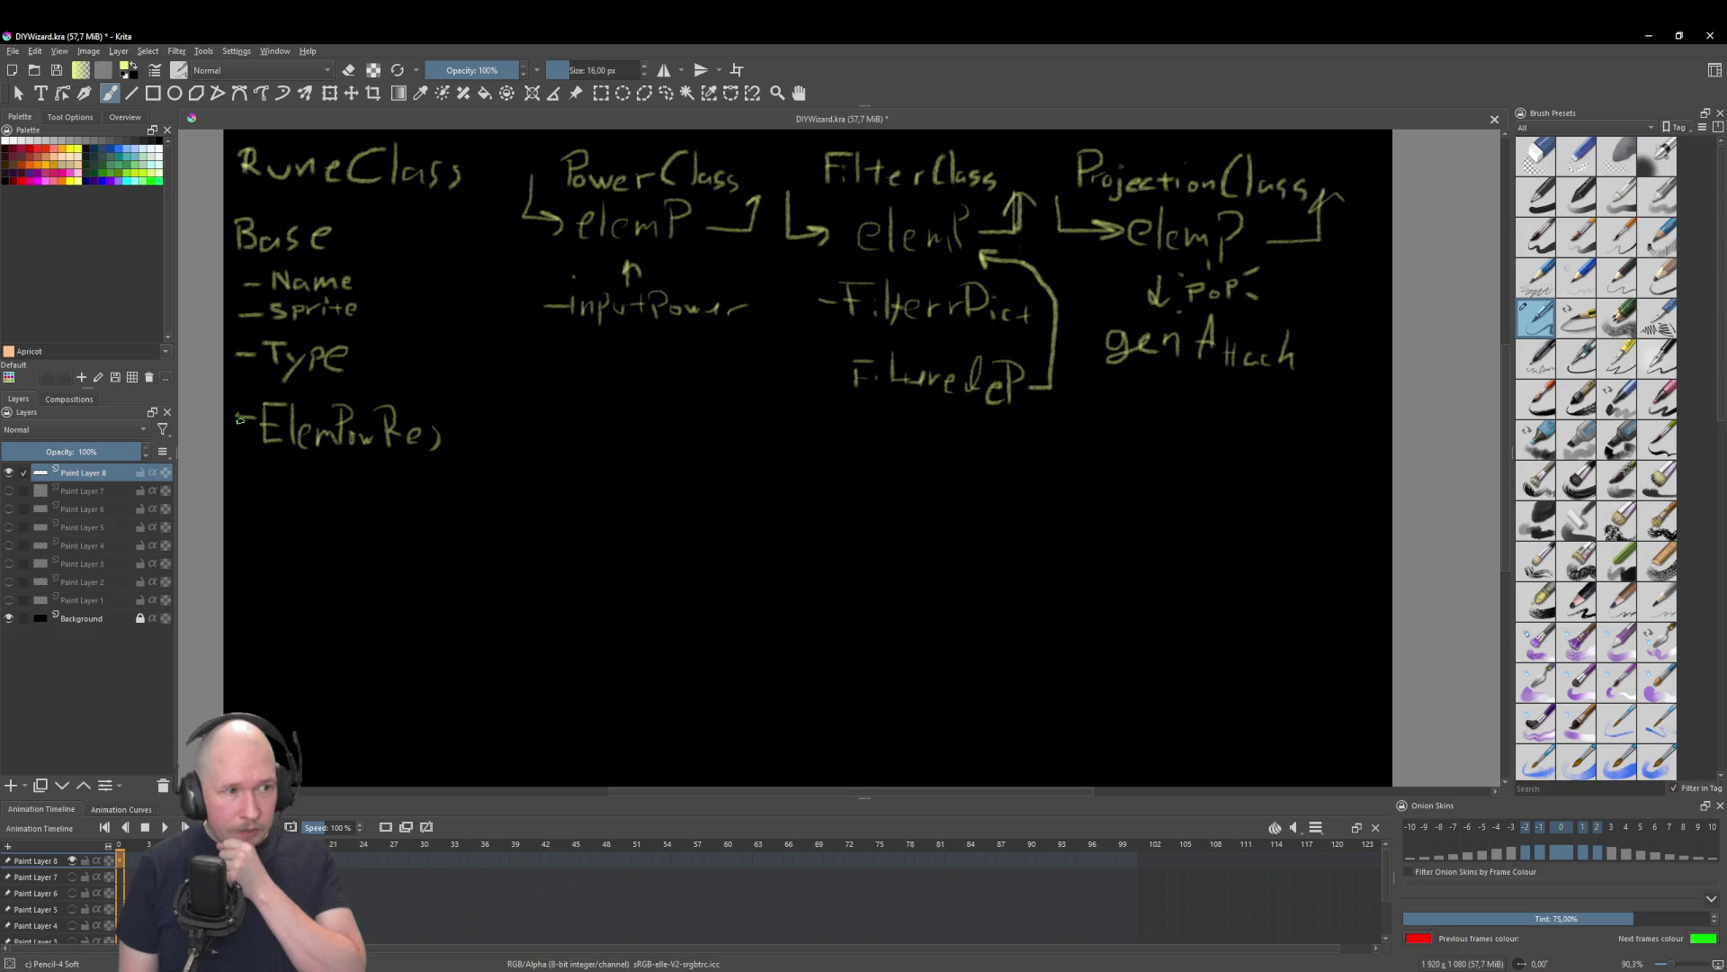
drag(258, 415, 461, 440)
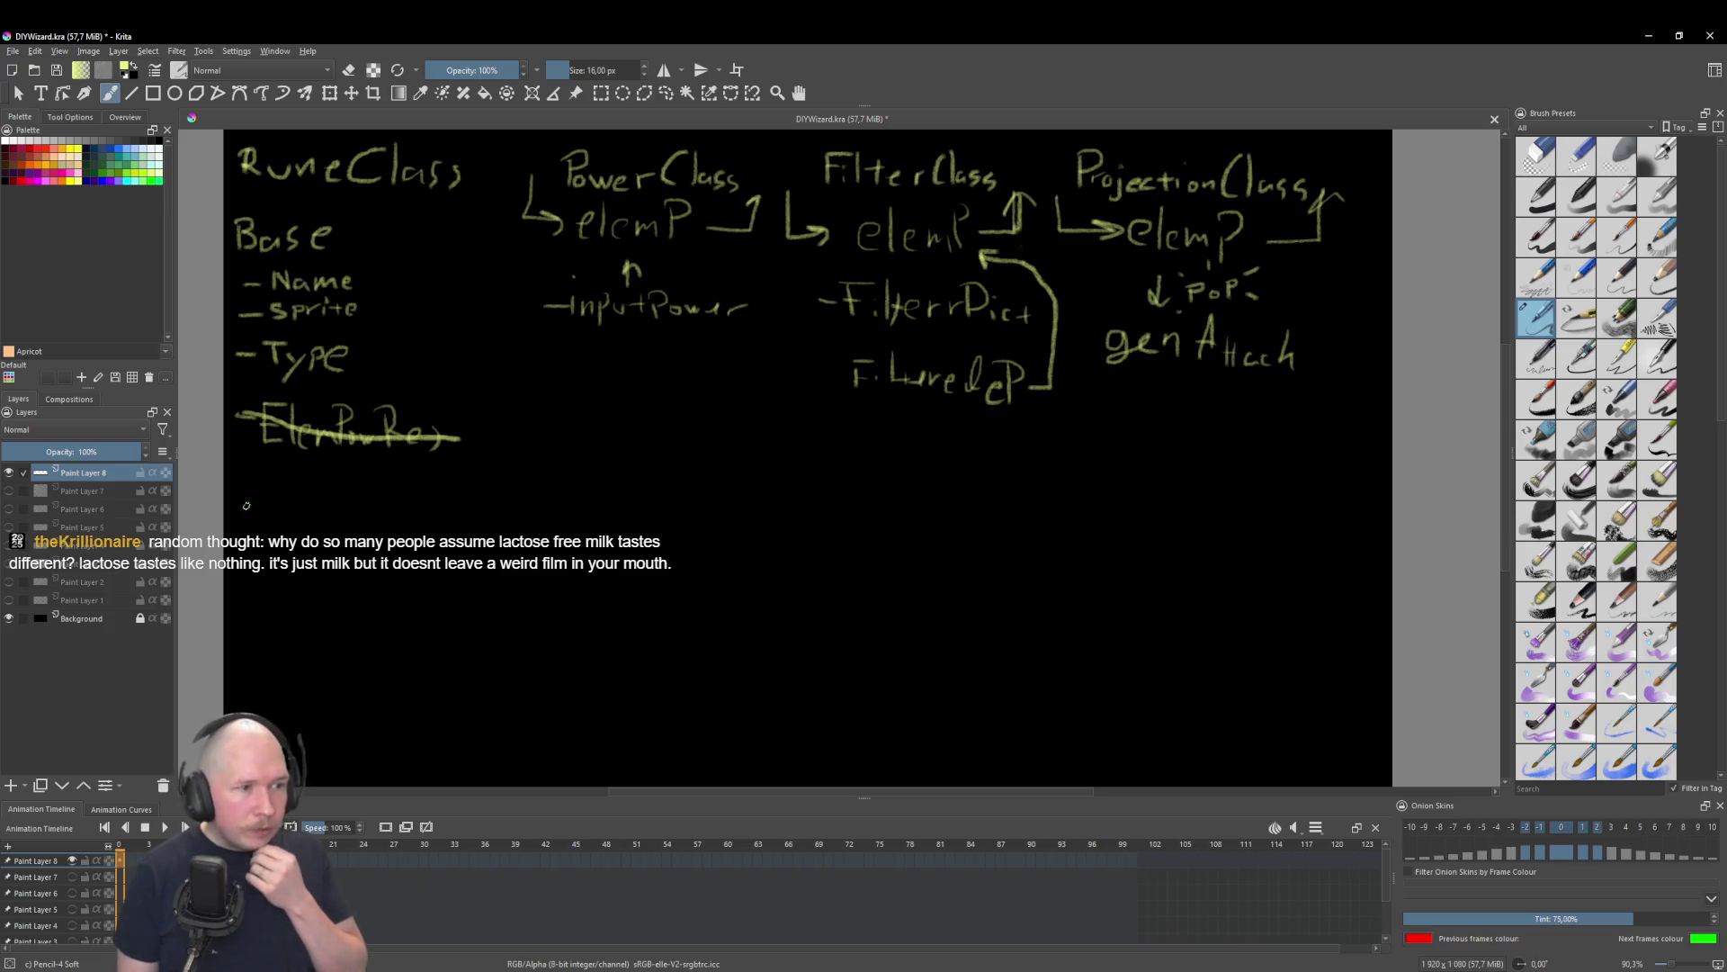
mouse_move(237, 505)
mouse_down()
mouse_move(297, 521)
mouse_move(491, 518)
mouse_up()
Step: Handwrite '-ActivateRuneFunc( )' under the struck-out line and write 'Pass' beneath it
mouse_move(502, 531)
mouse_down()
mouse_move(520, 503)
mouse_move(601, 544)
mouse_up()
drag(637, 492, 641, 544)
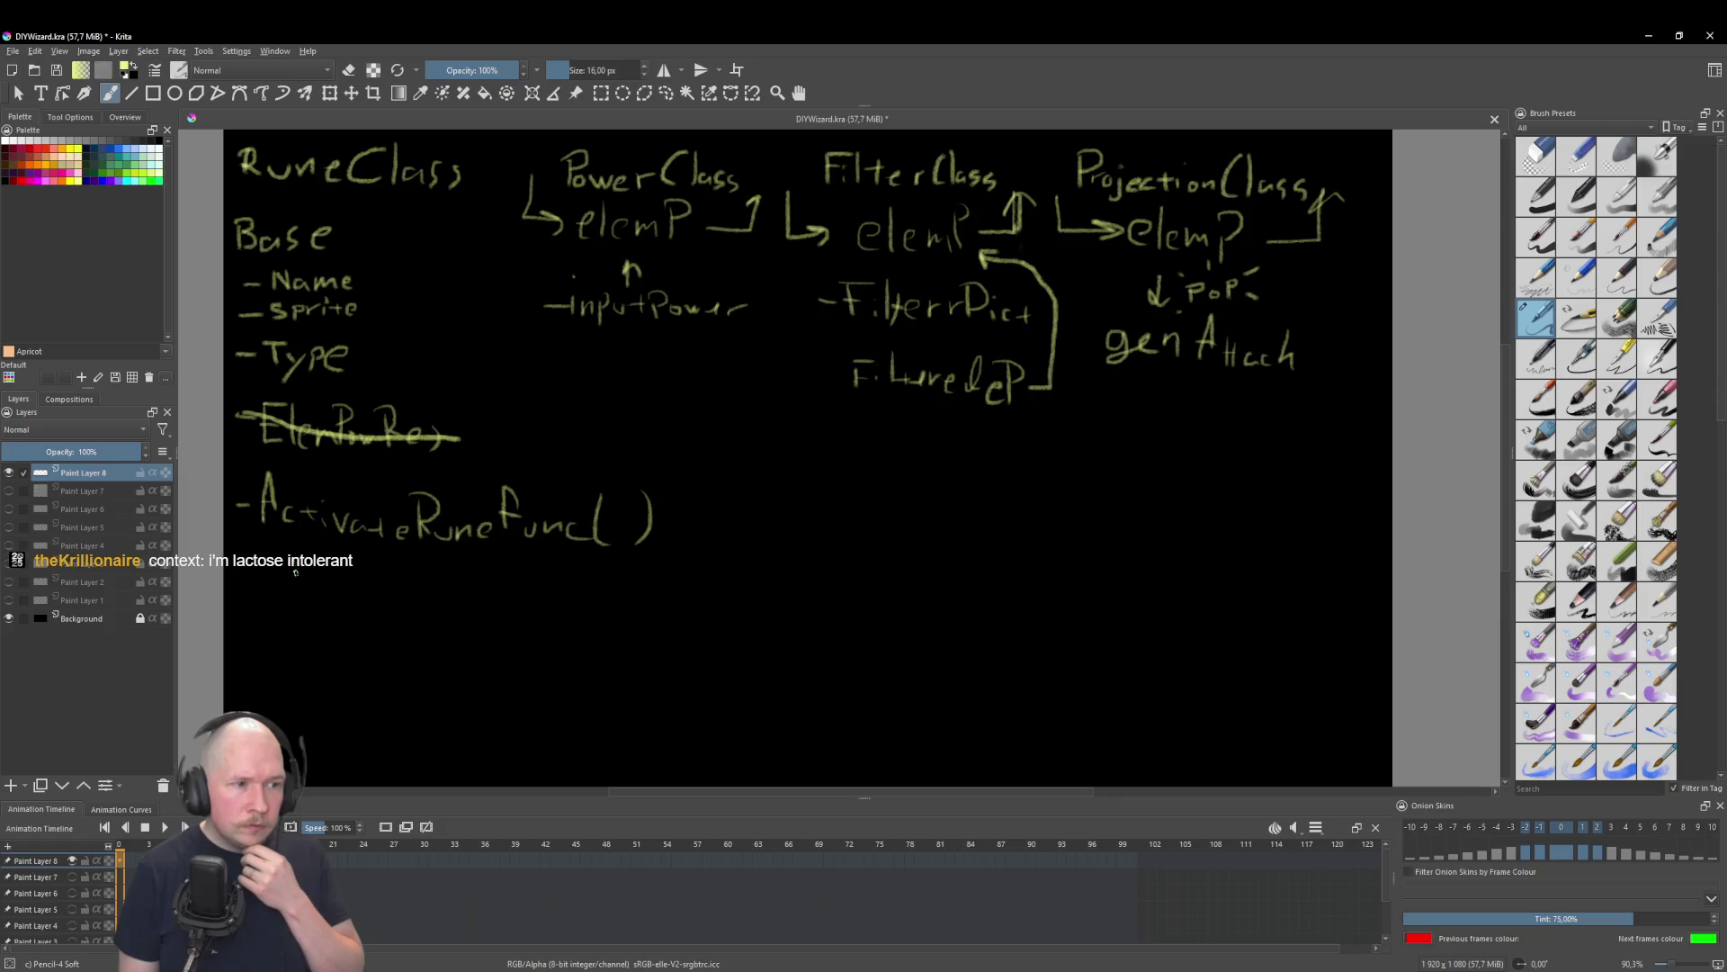
drag(315, 567, 362, 594)
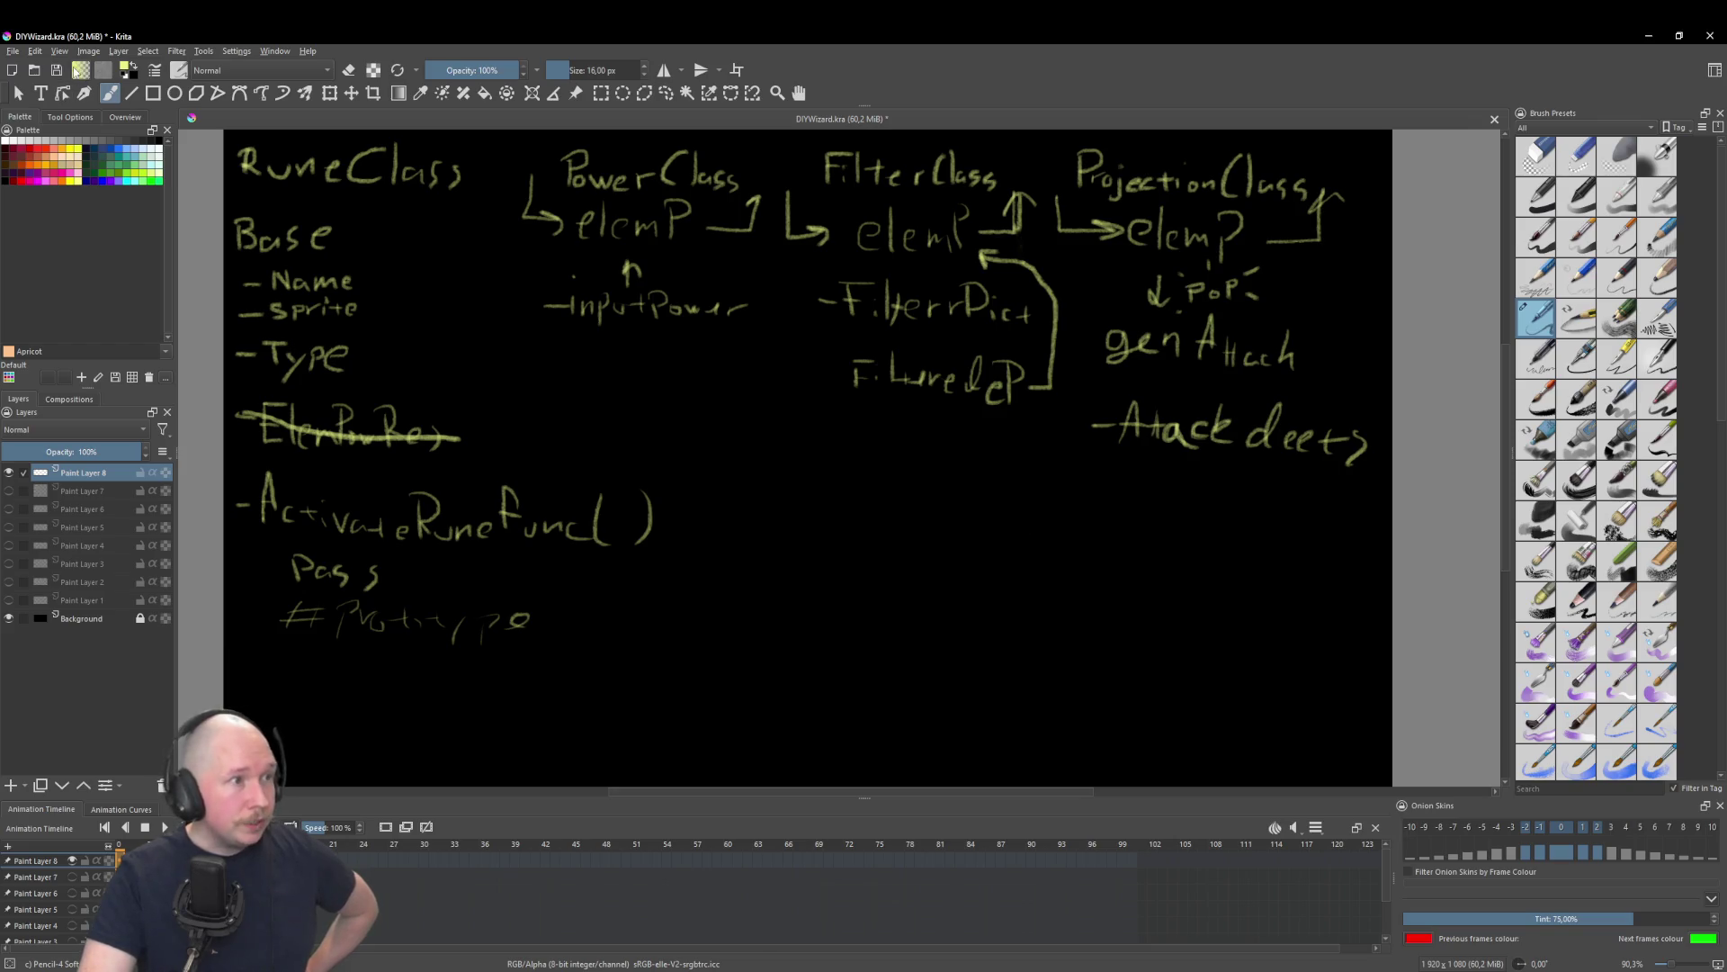
Step: Save the Krita rune diagram and return to the Godot editor
click(55, 71)
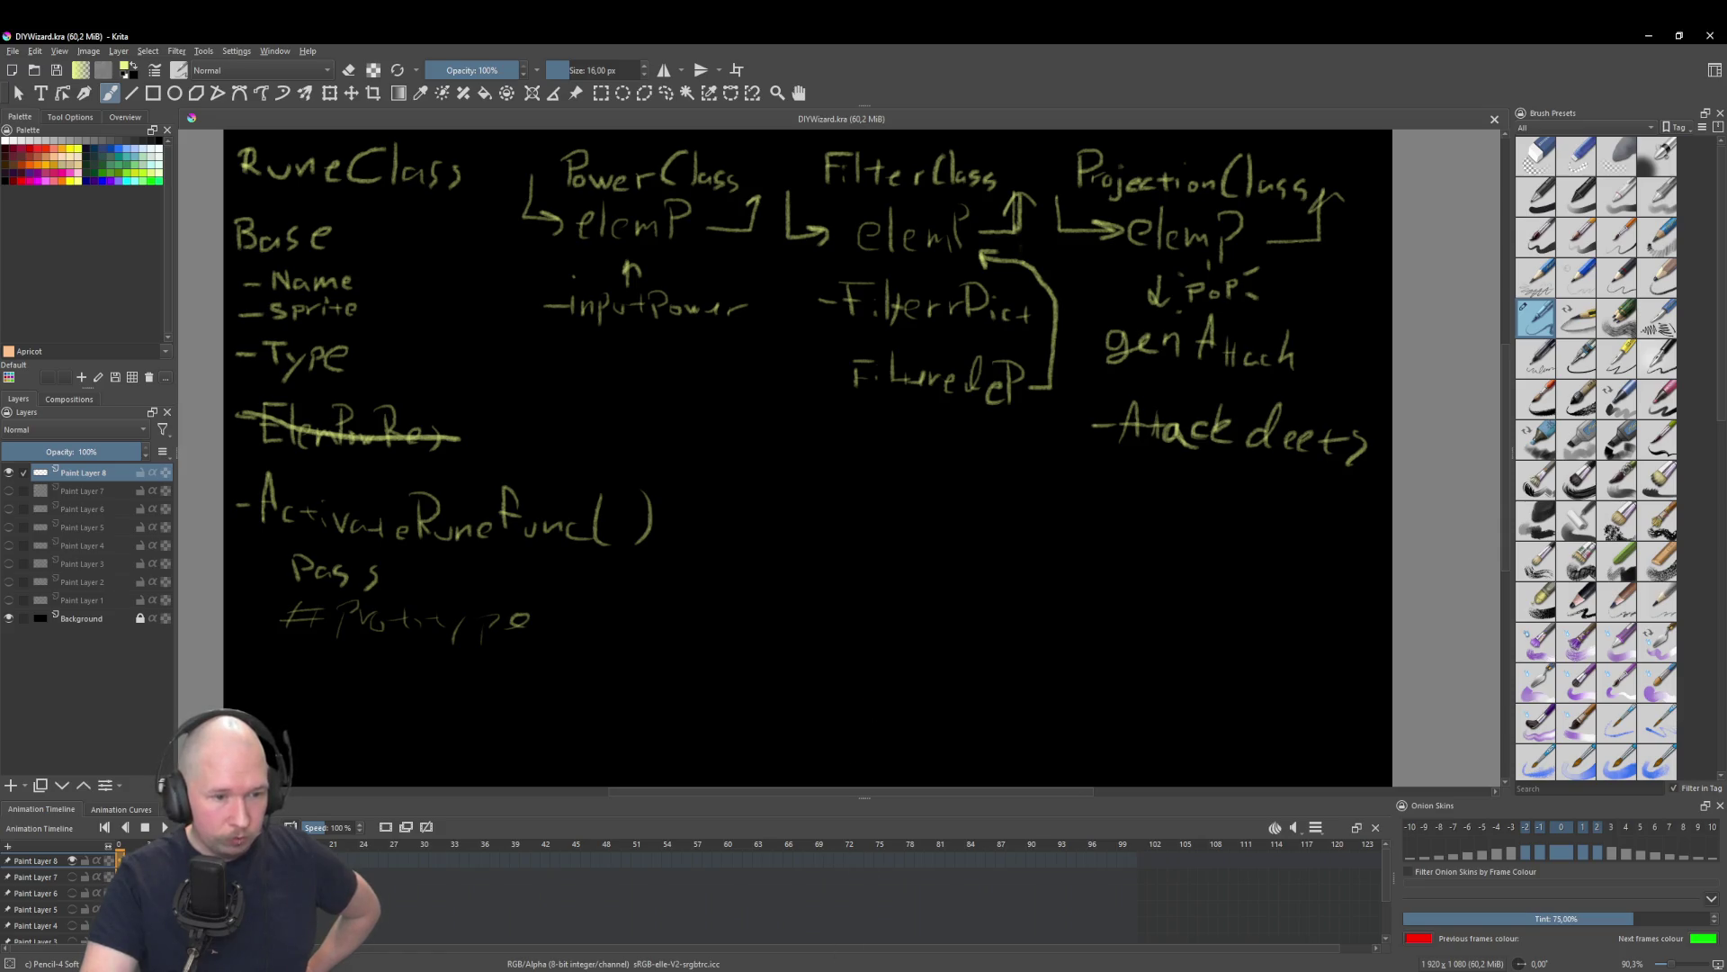
key(alt+Tab)
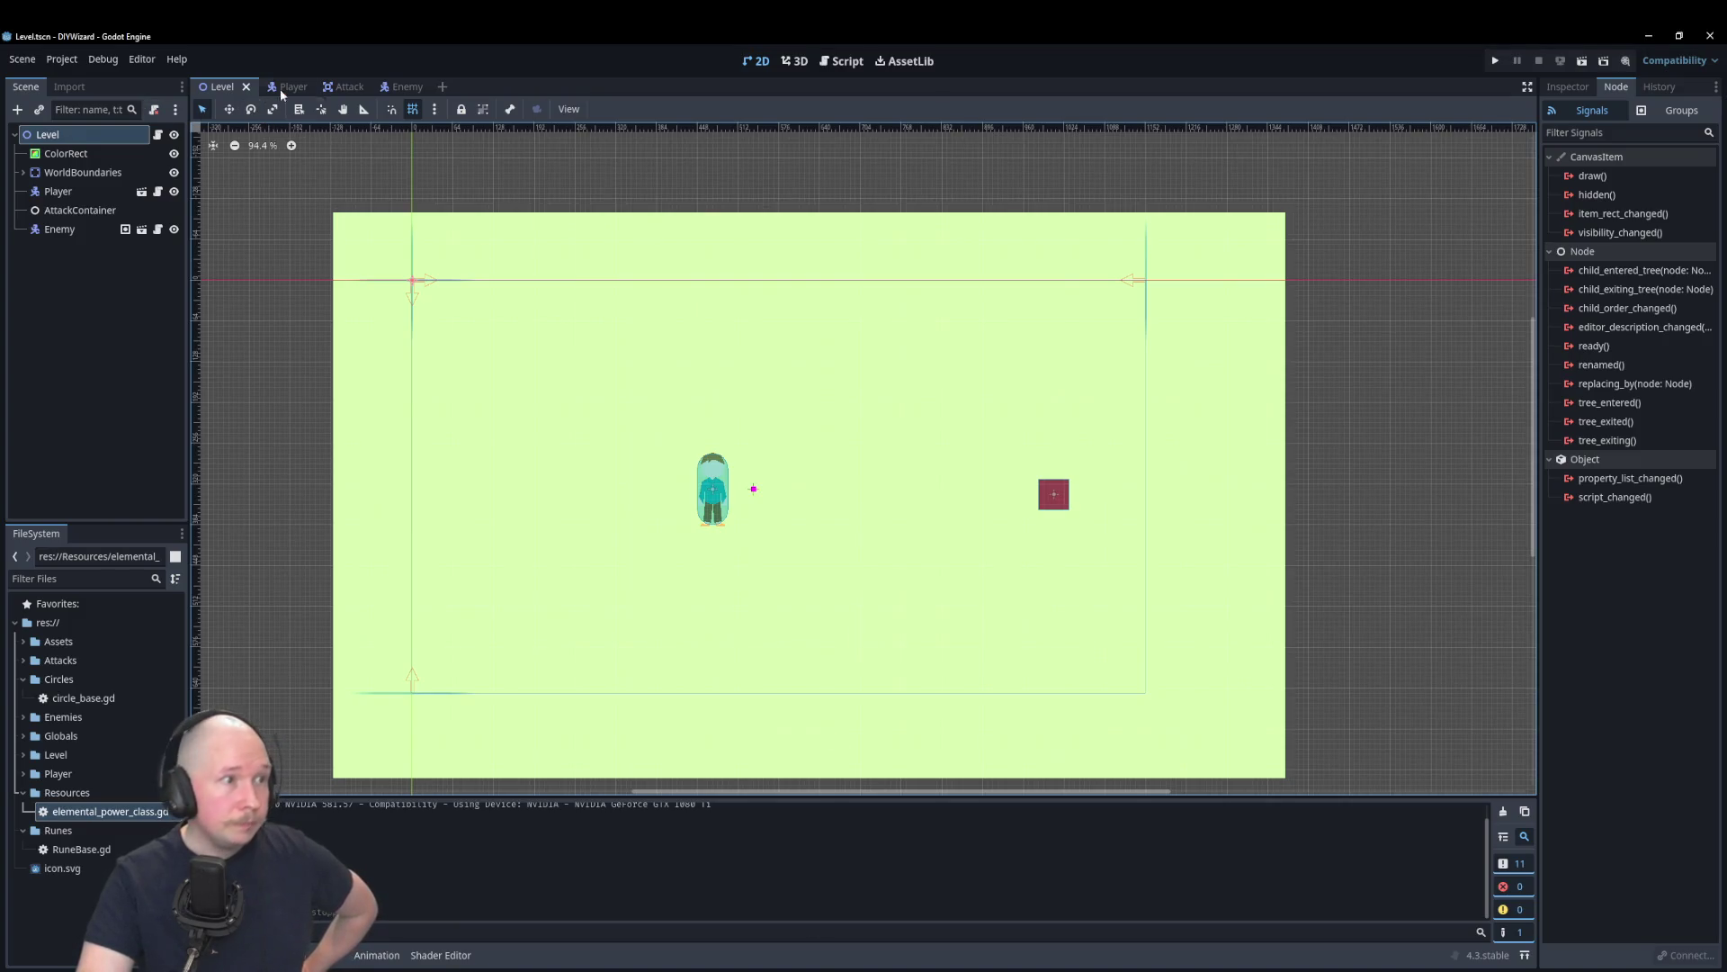
Step: Open RuneBase.gd in the script editor and add a new line below its runeName, sprite and RuneType fields
click(843, 60)
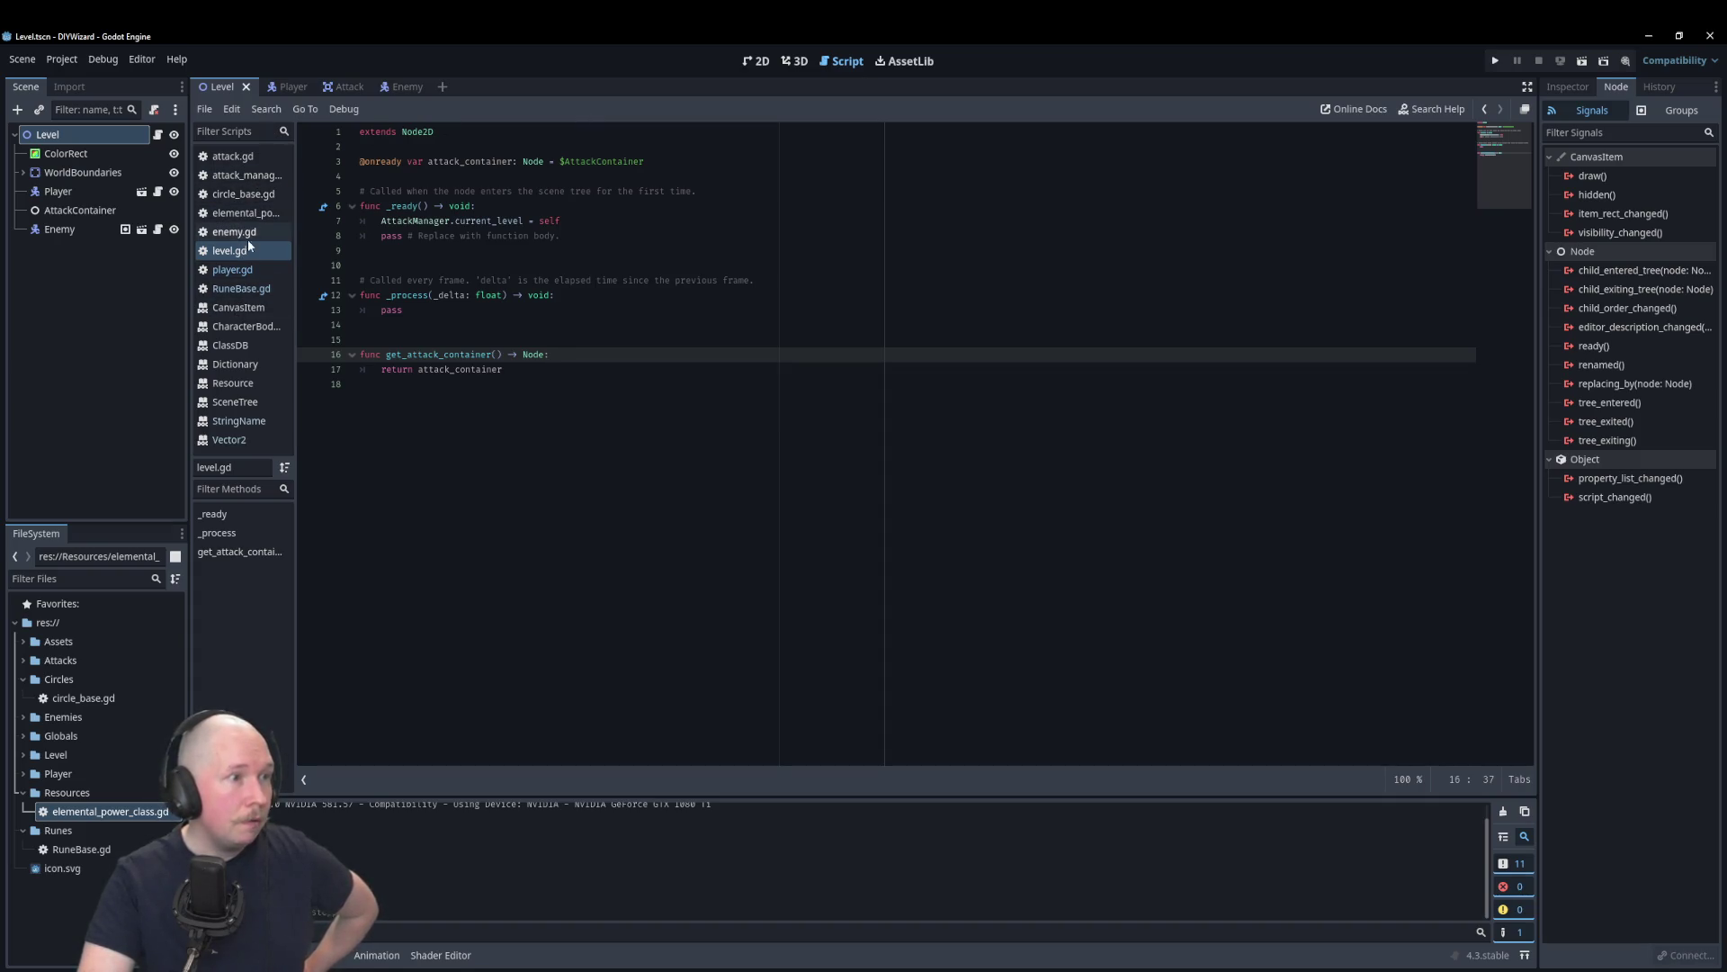
click(263, 287)
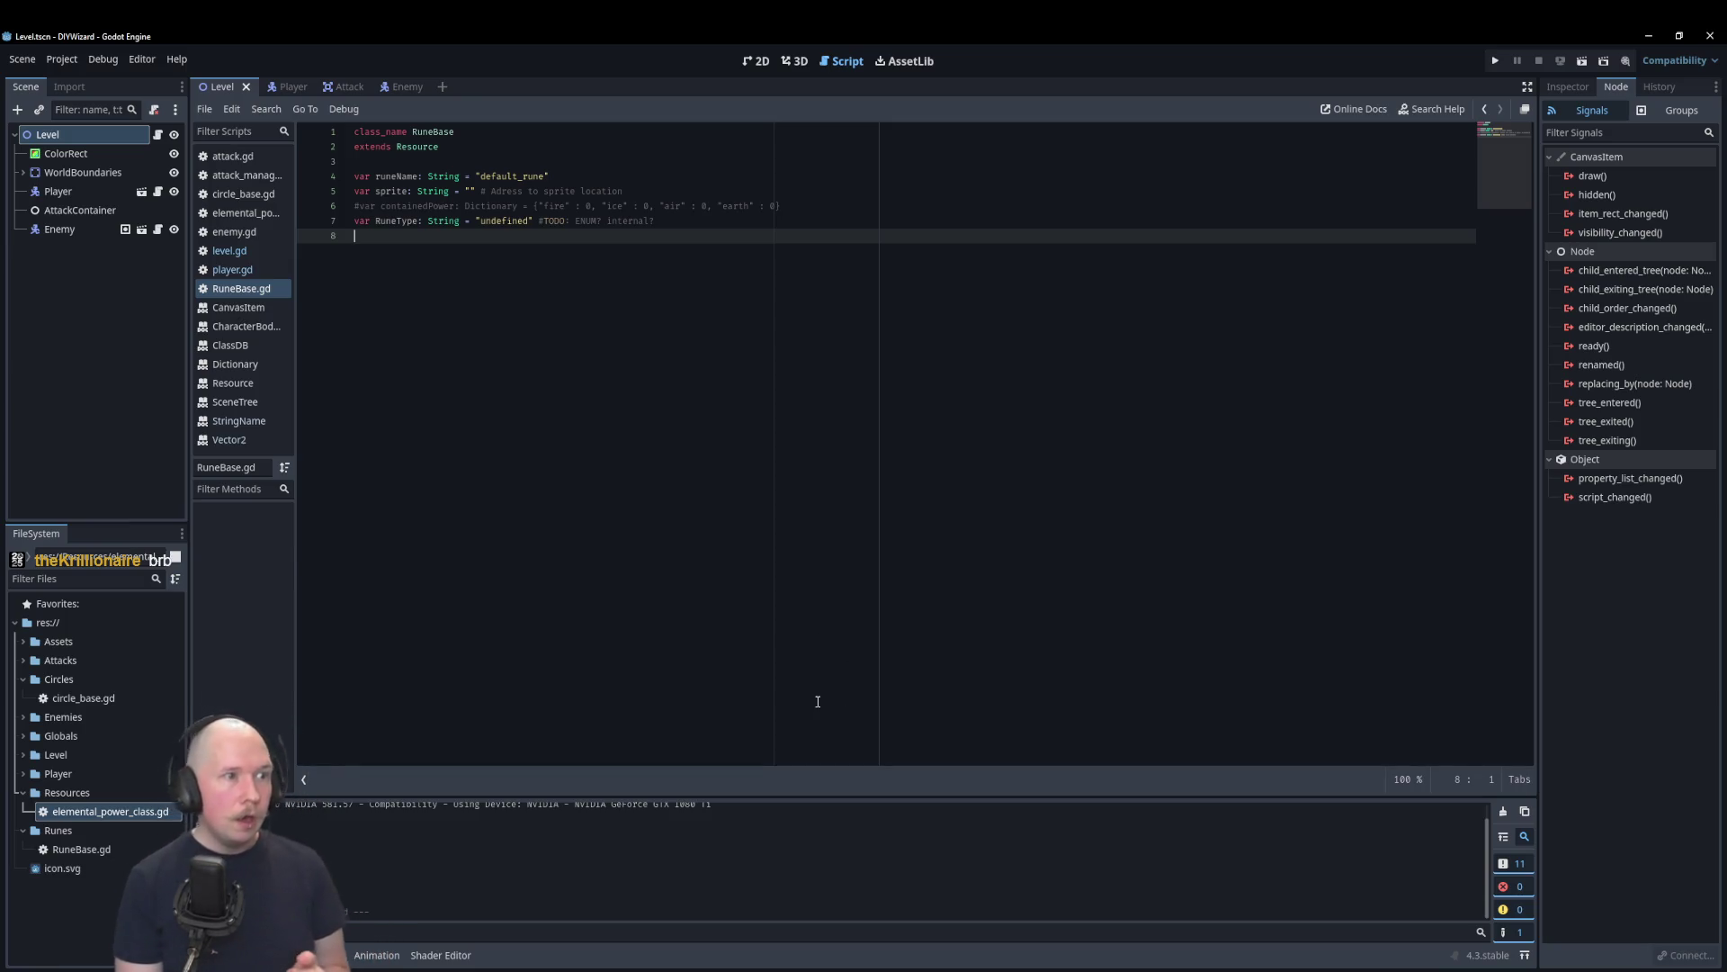
key(Return)
text(#Prototype for rune activation, override in all)
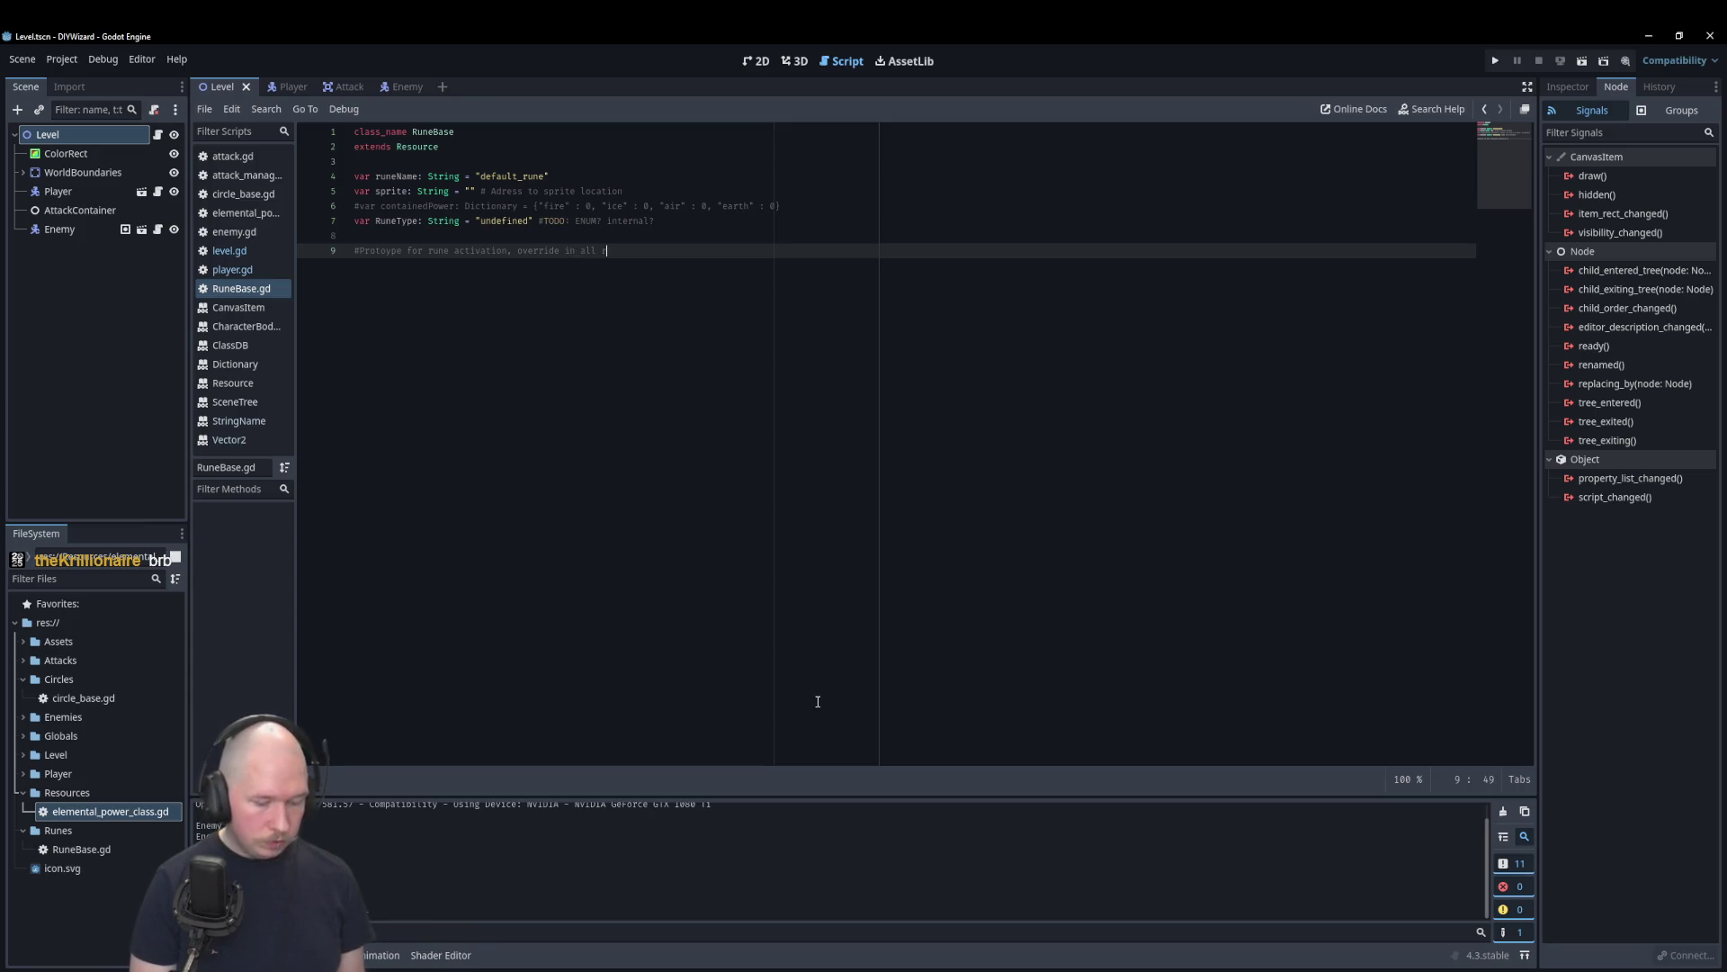
Step: Finish the prototype comment and declare func activate_rune returning elemental_power_resource
text(uune)
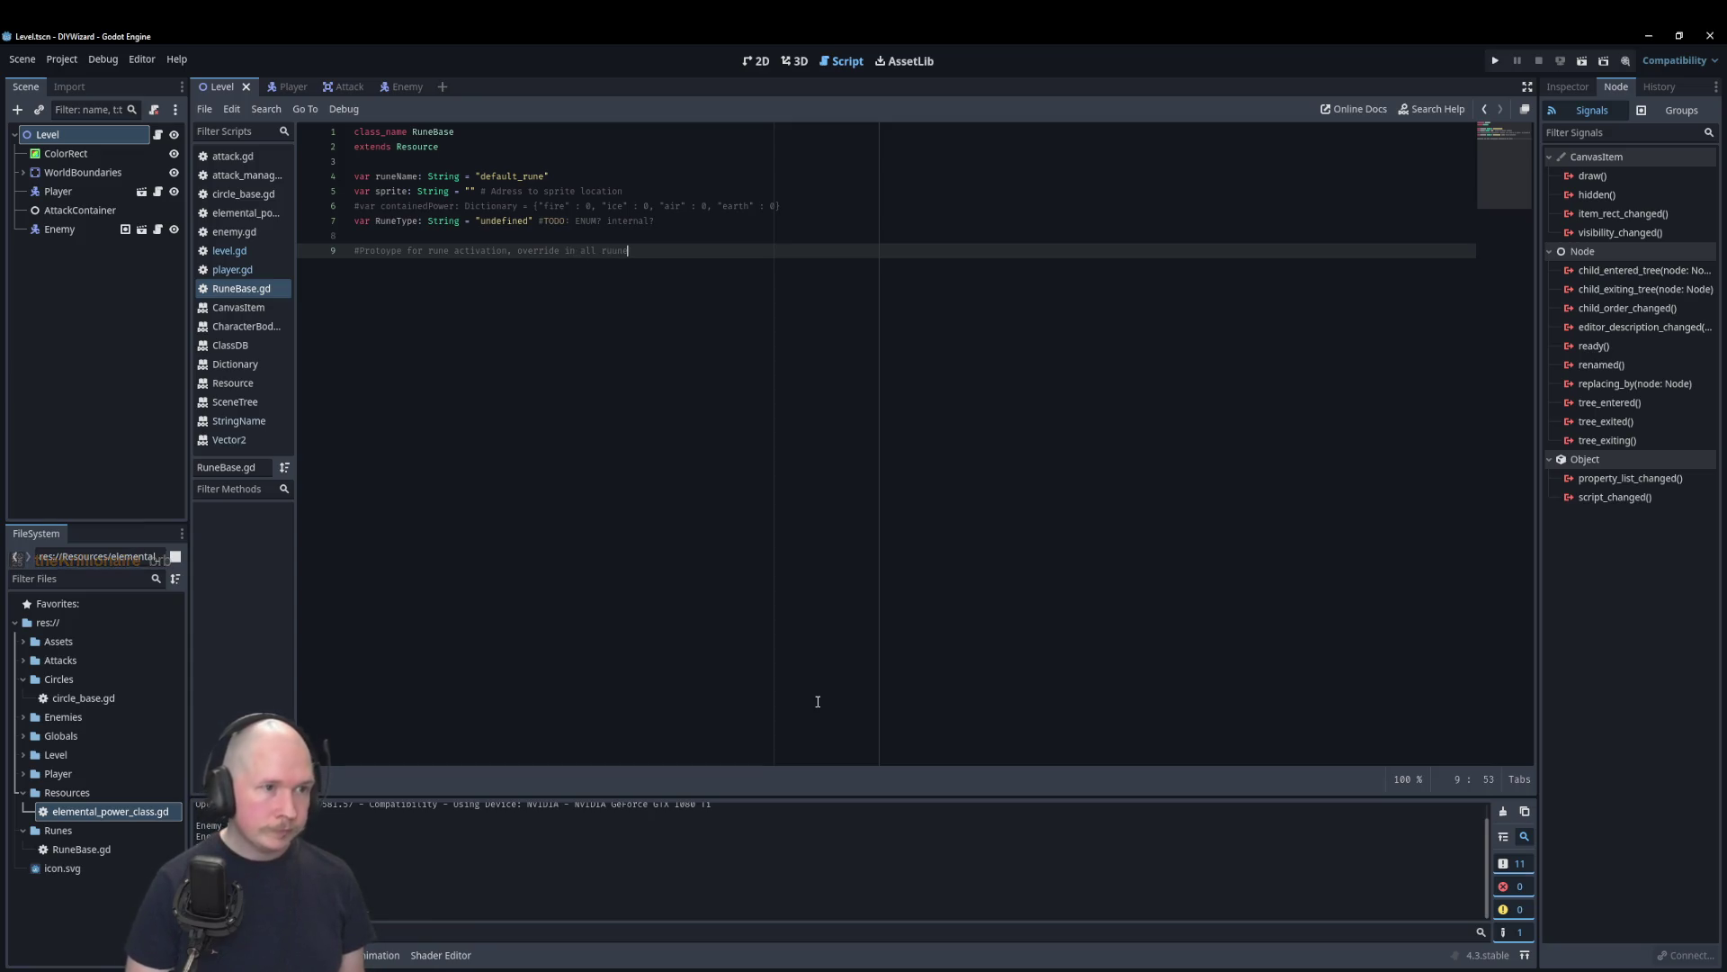
text(ne)
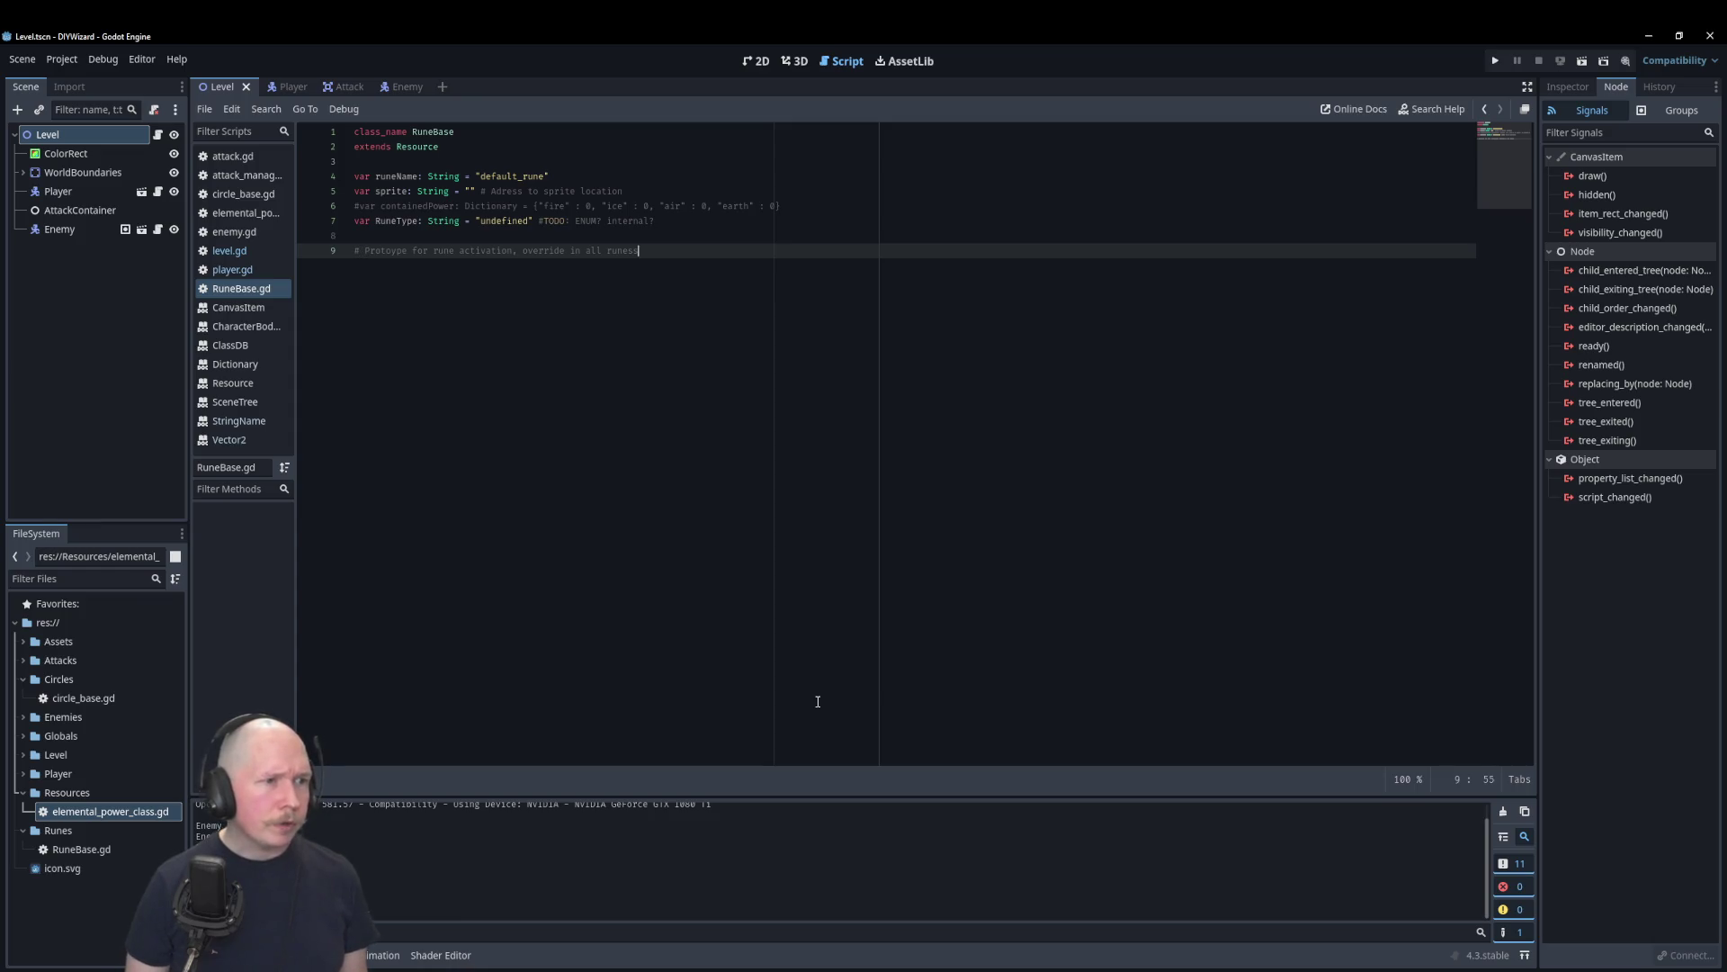
key(End)
key(Return)
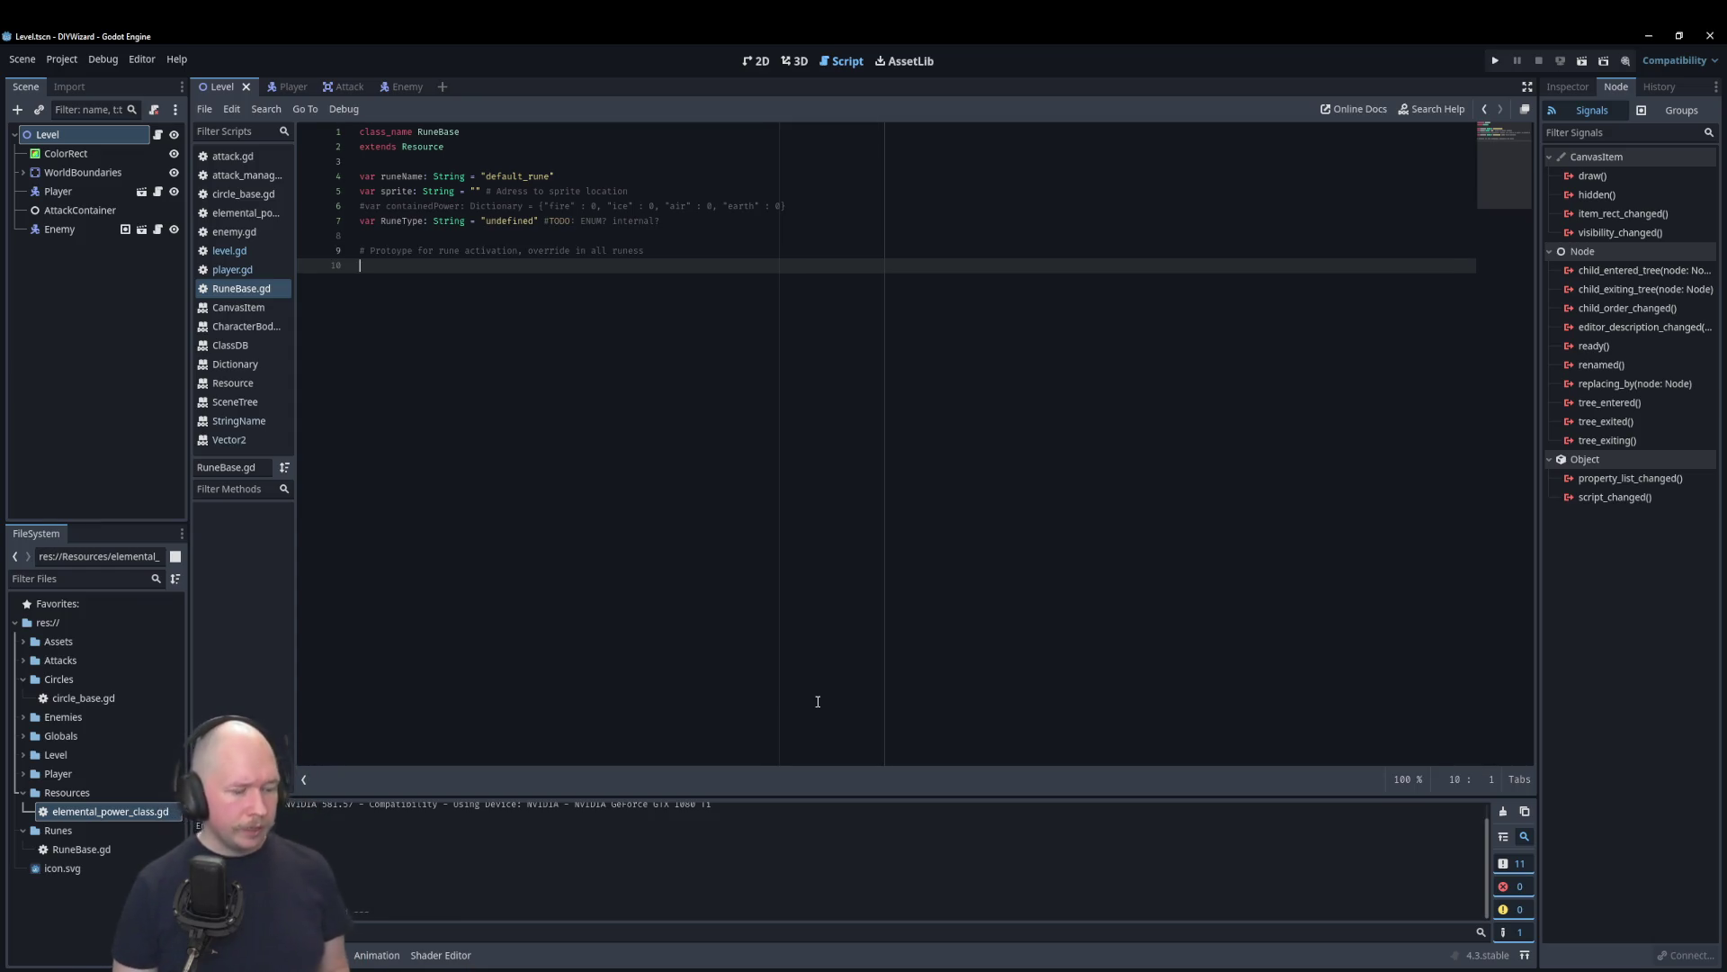
text(func )
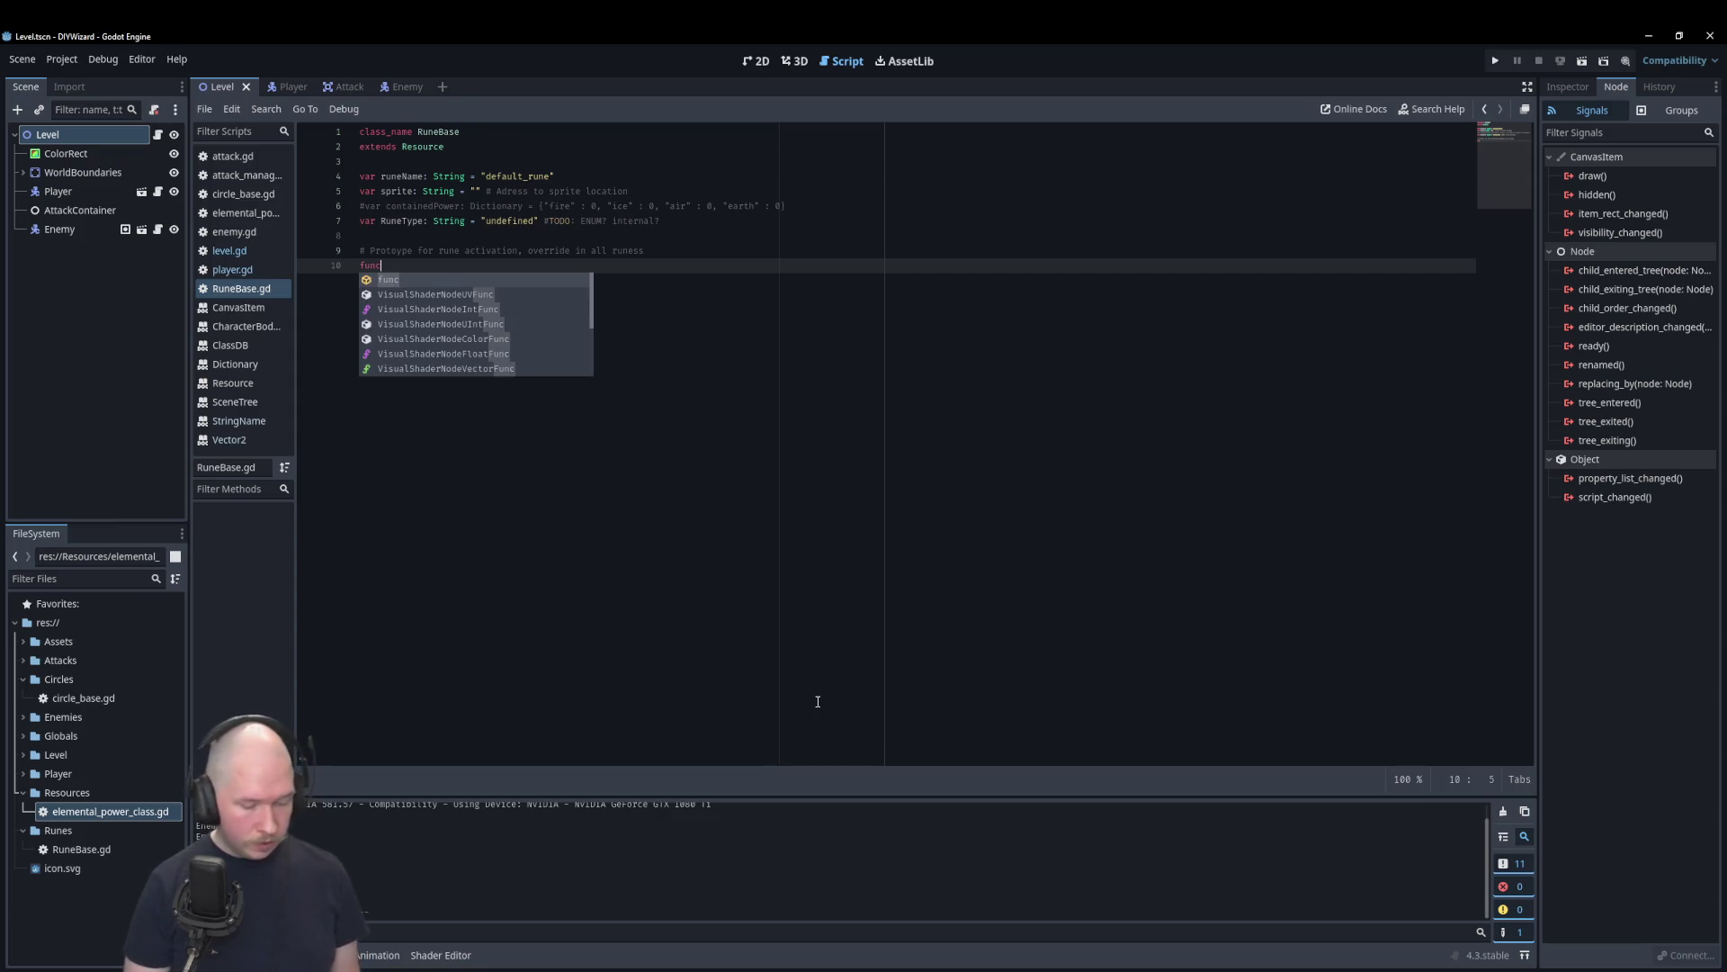
text(ru)
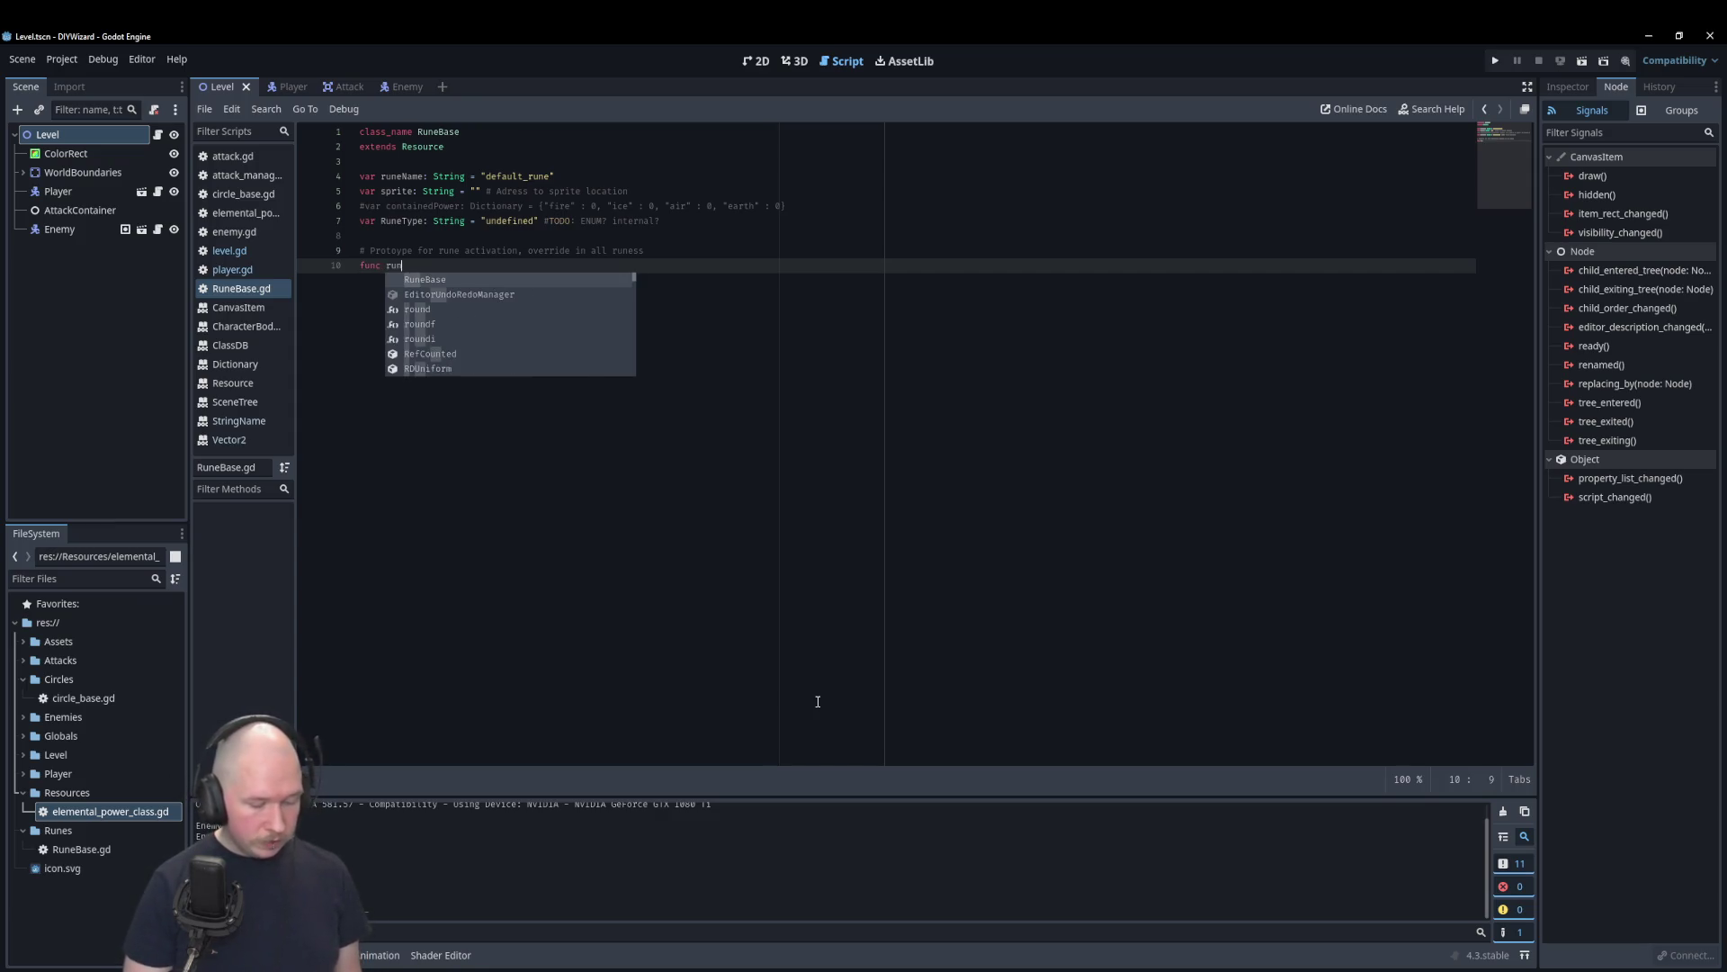
text(n)
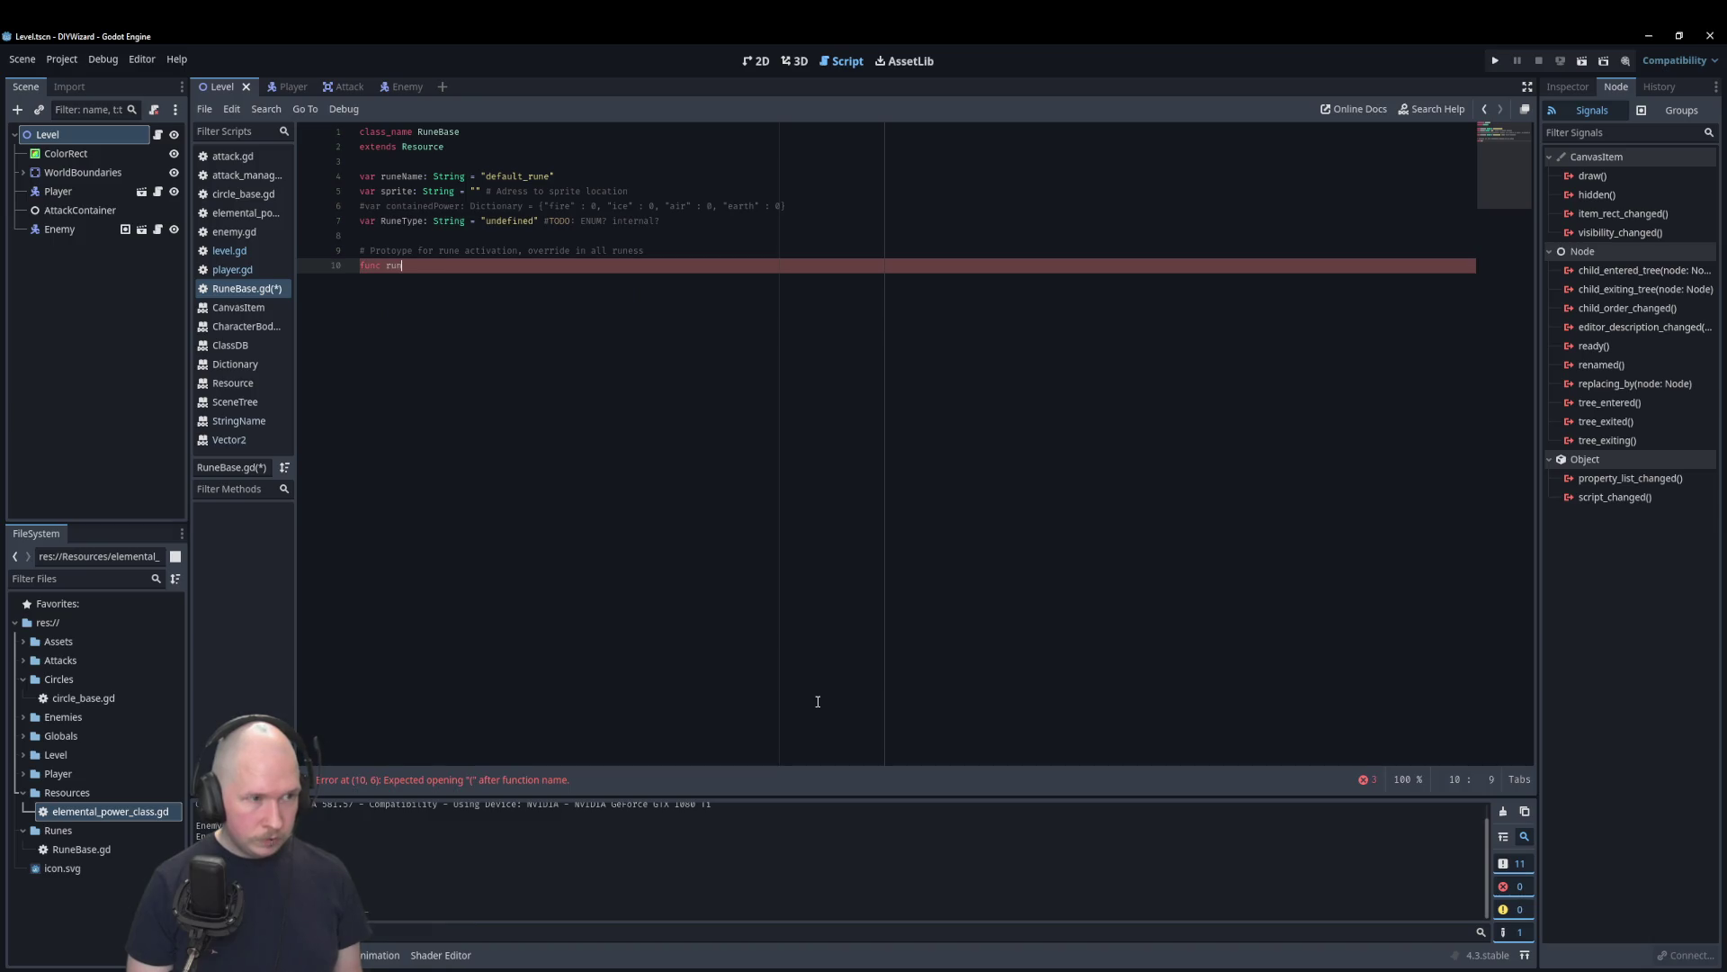
text(vate)
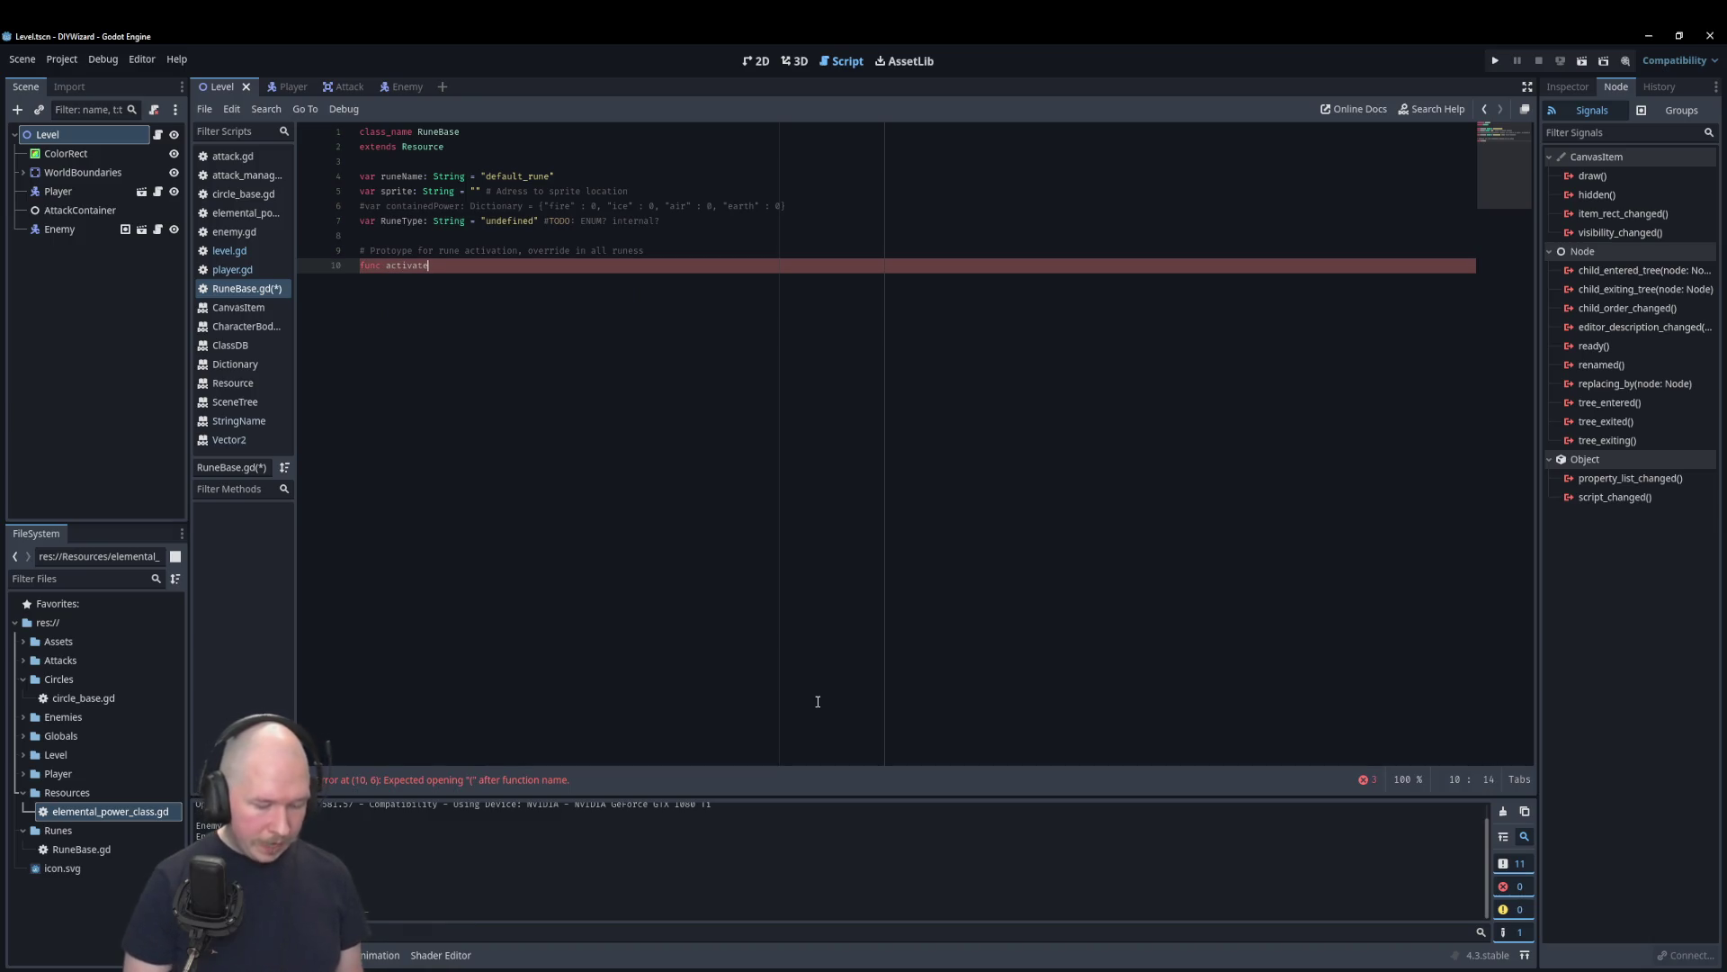
text(_rune)
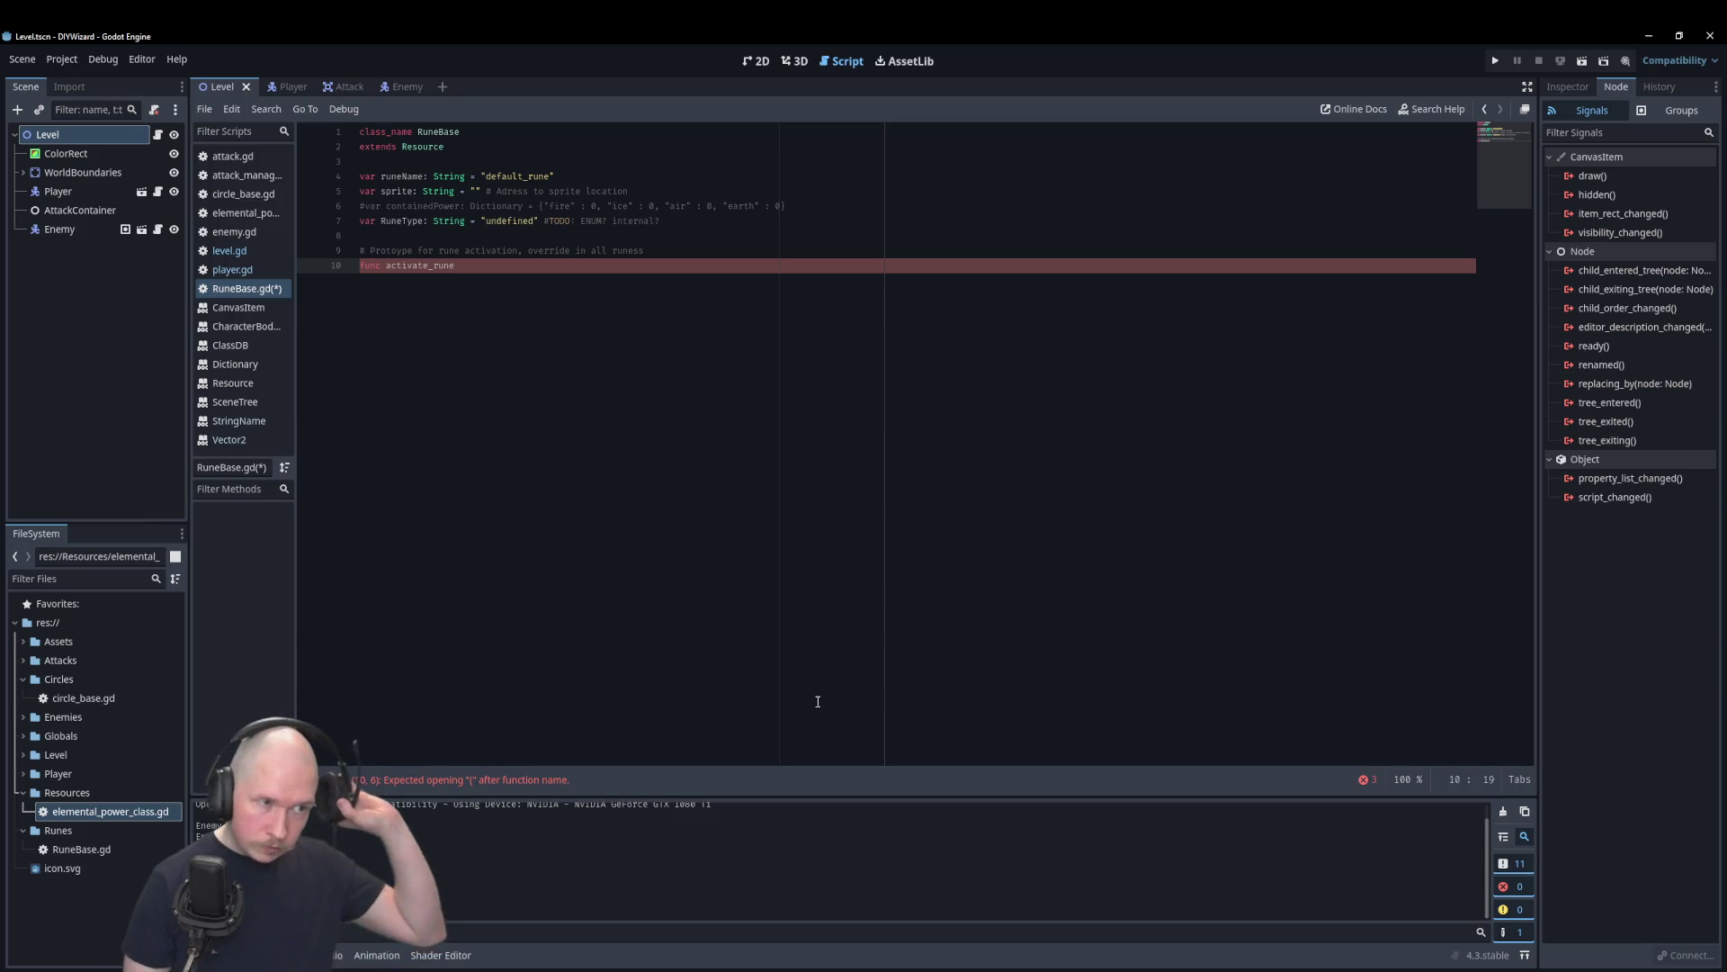
text(() ->)
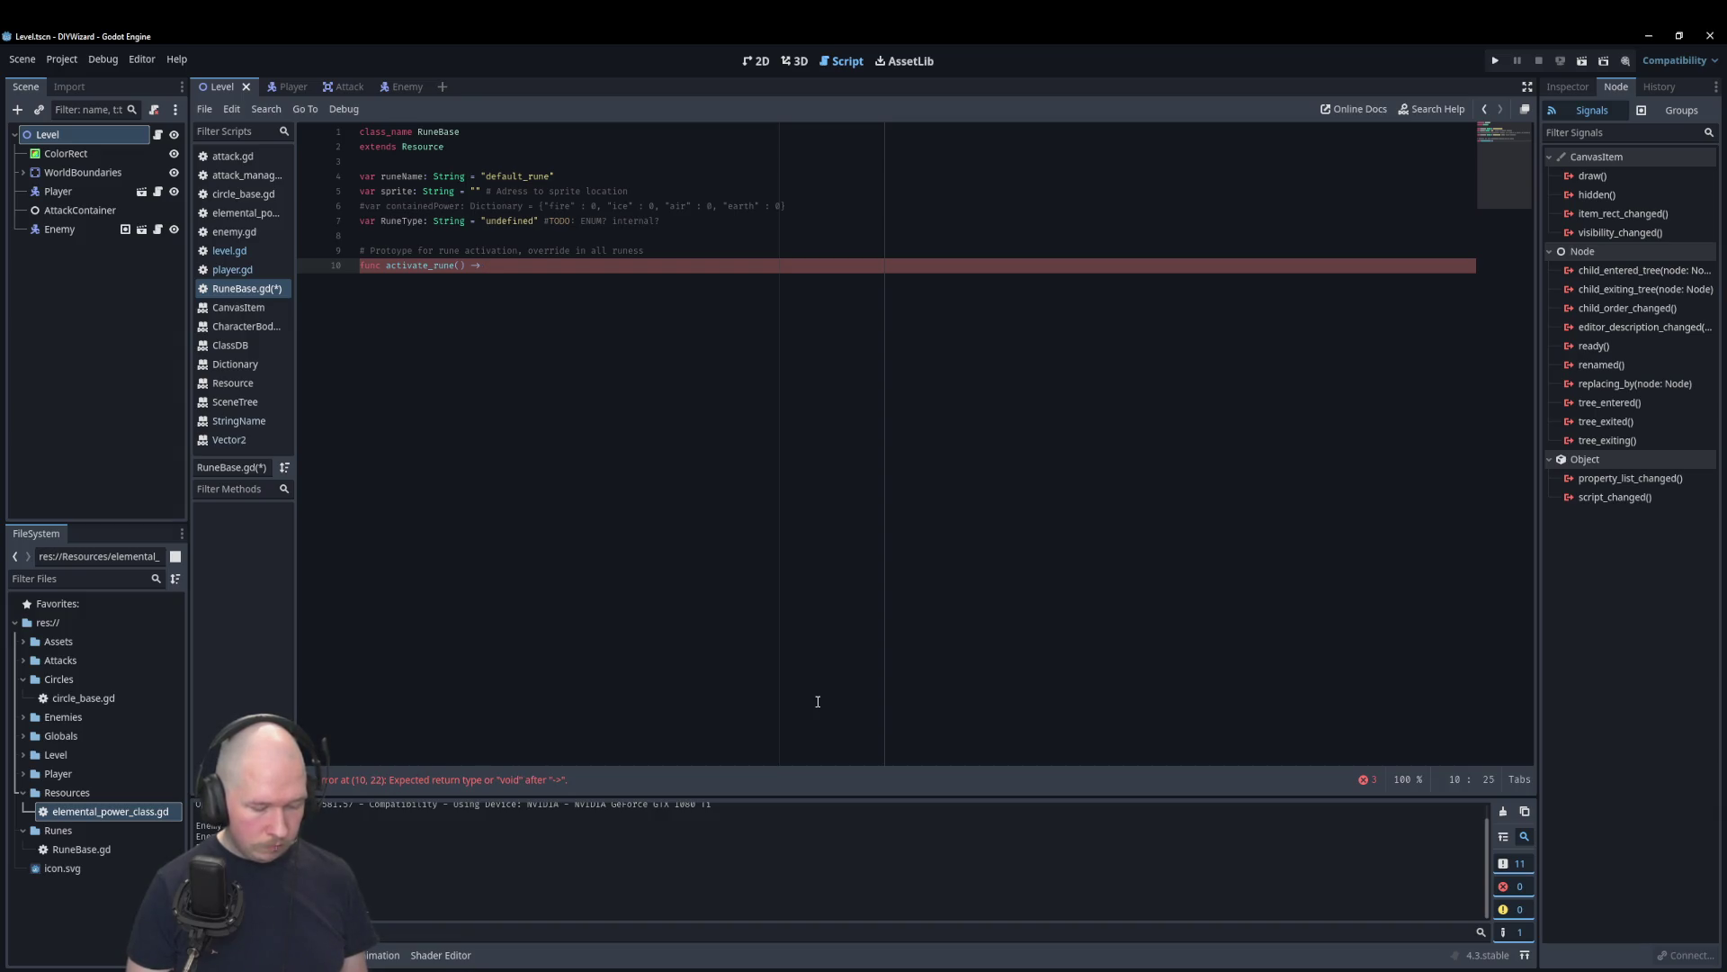
text(m)
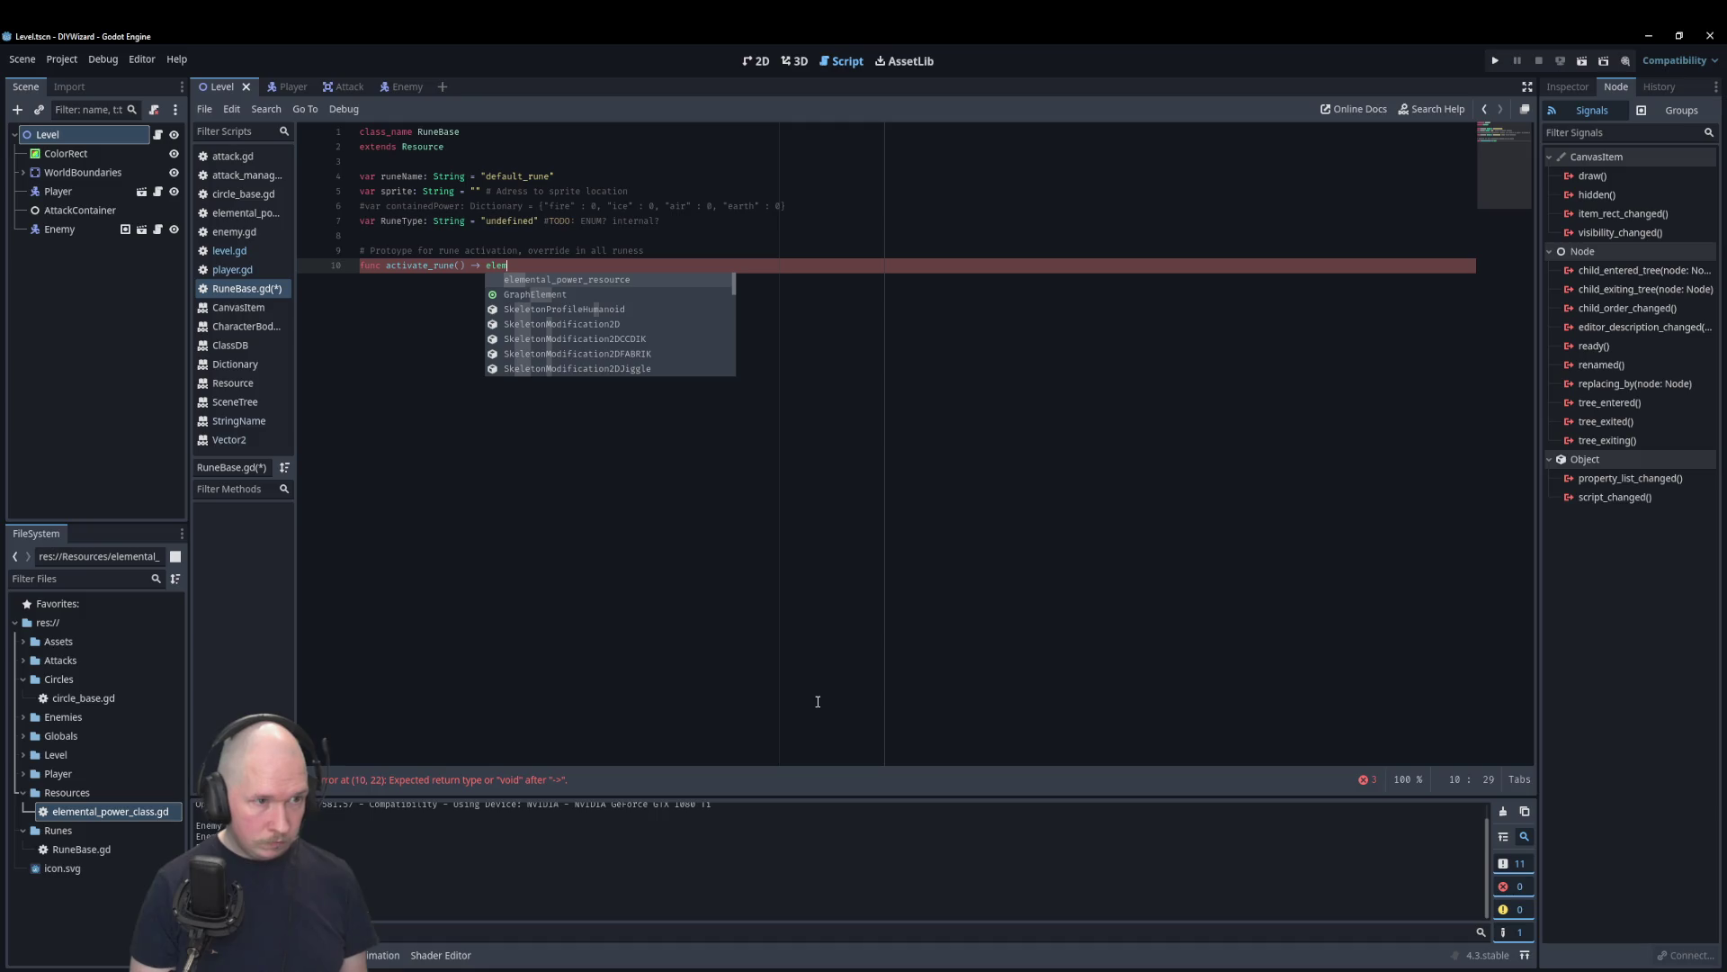
key(Return)
key(Return)
Step: Give activate_rune an element_arr parameter typed elemental_power_resource
key(Up)
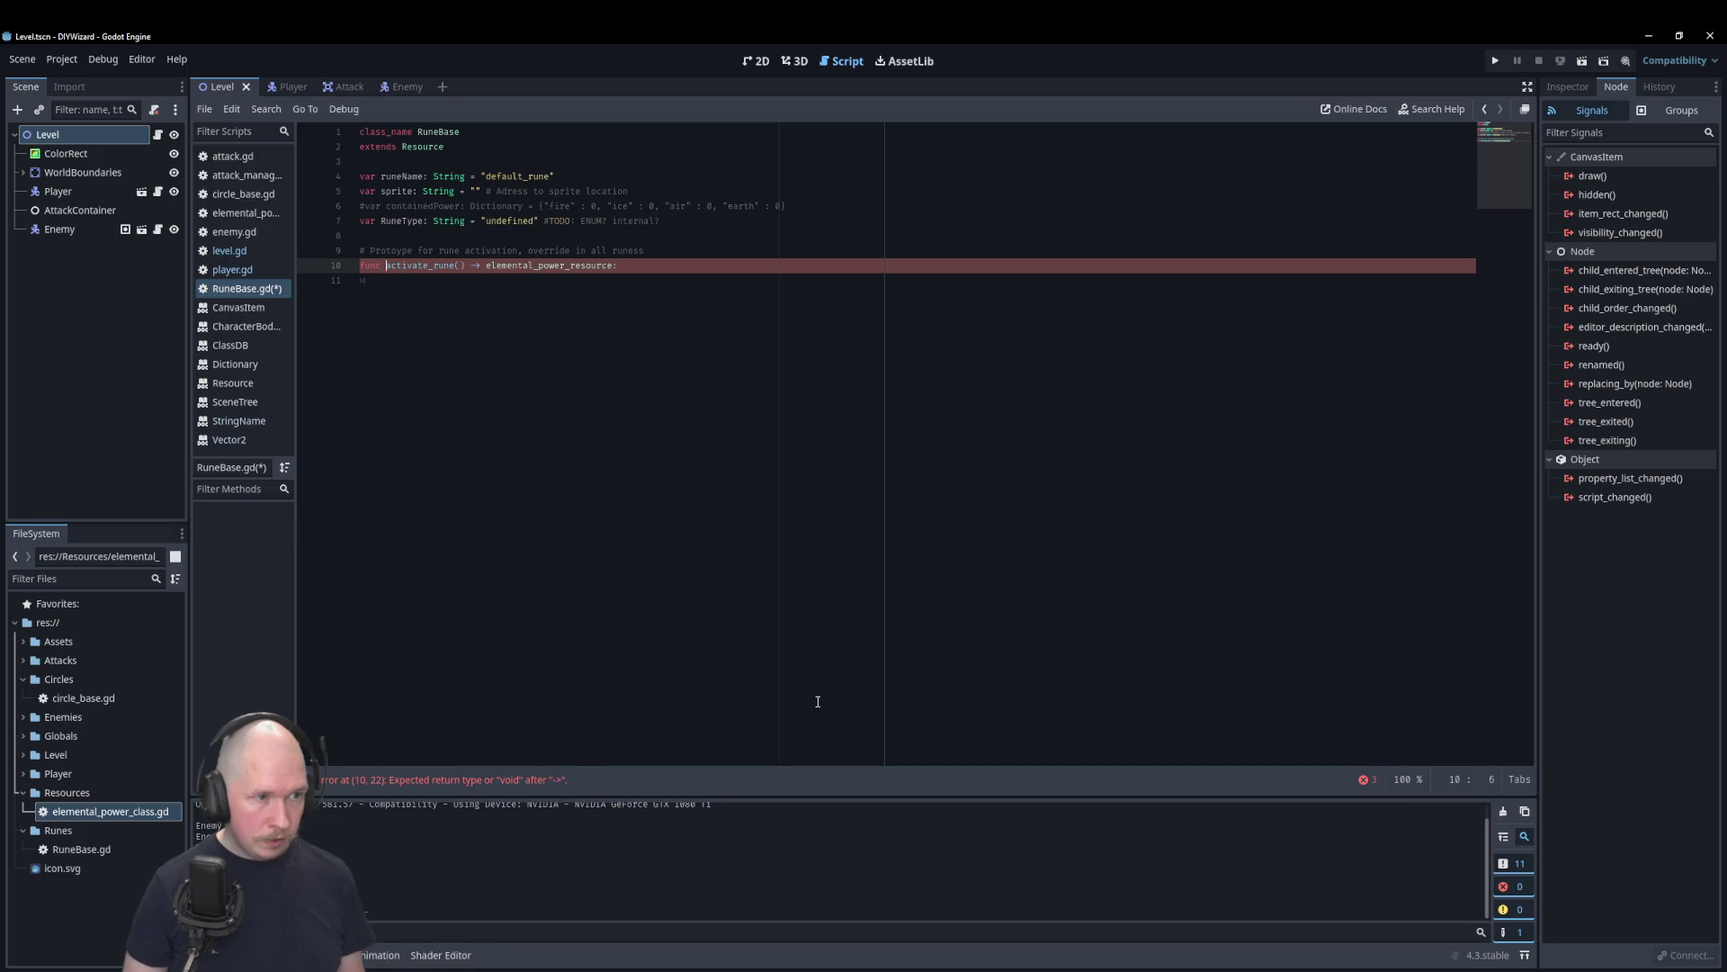
text(elementa)
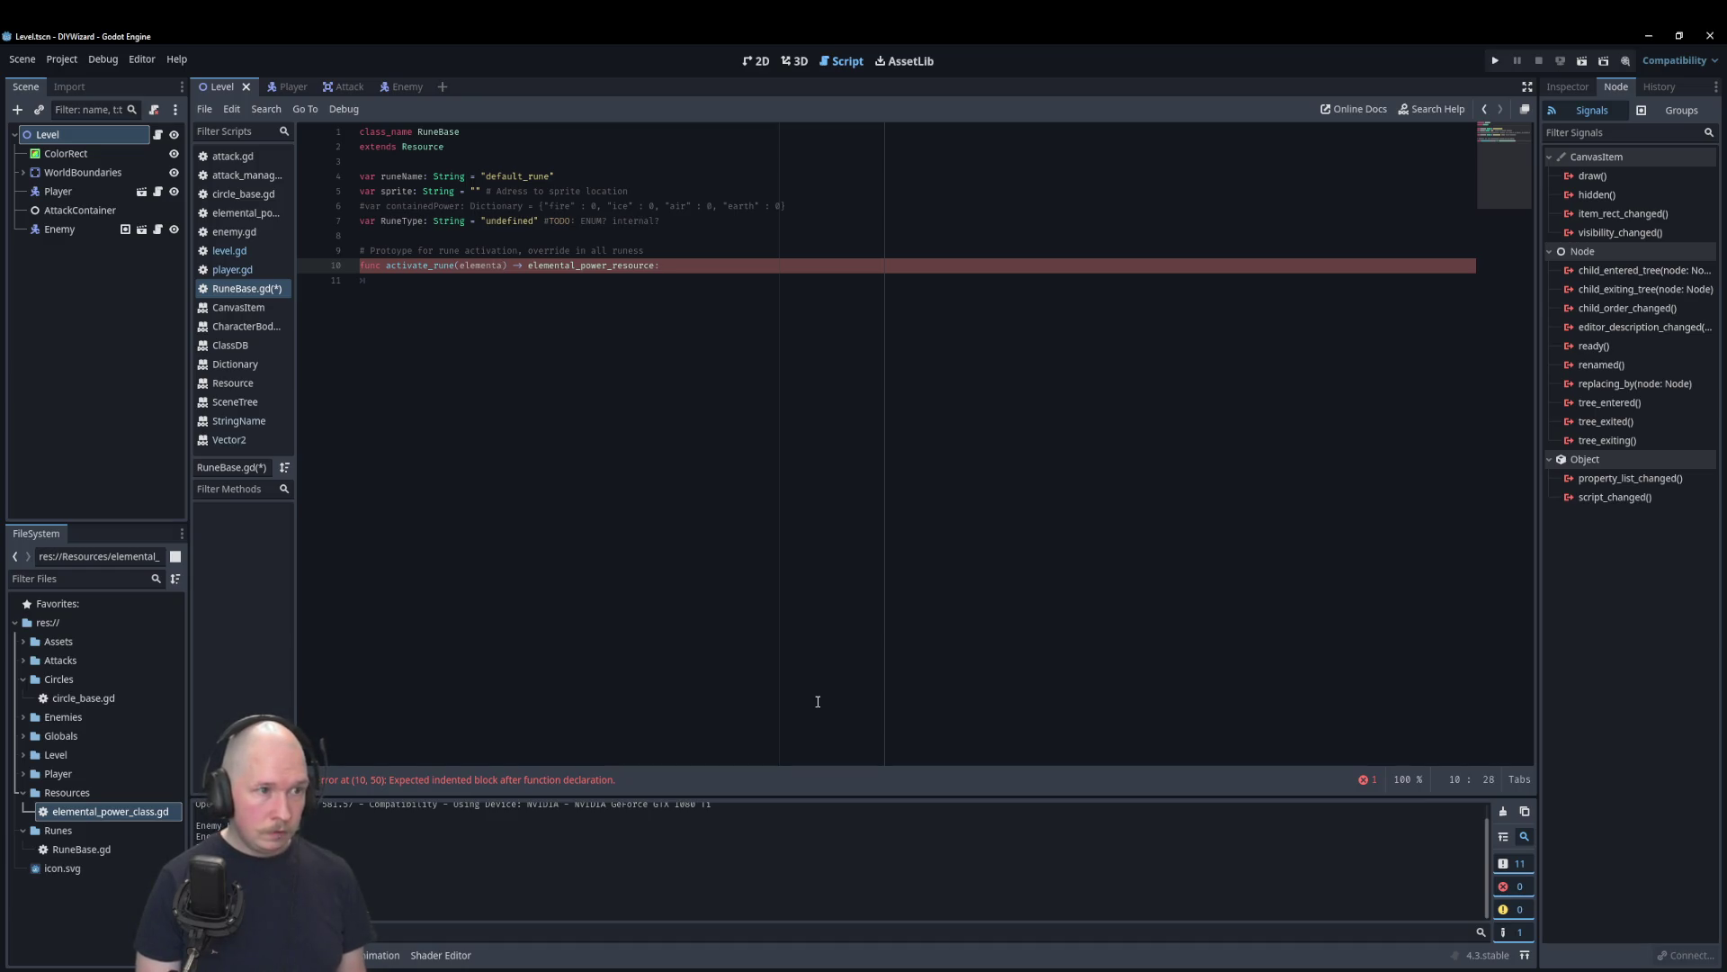
text(l)
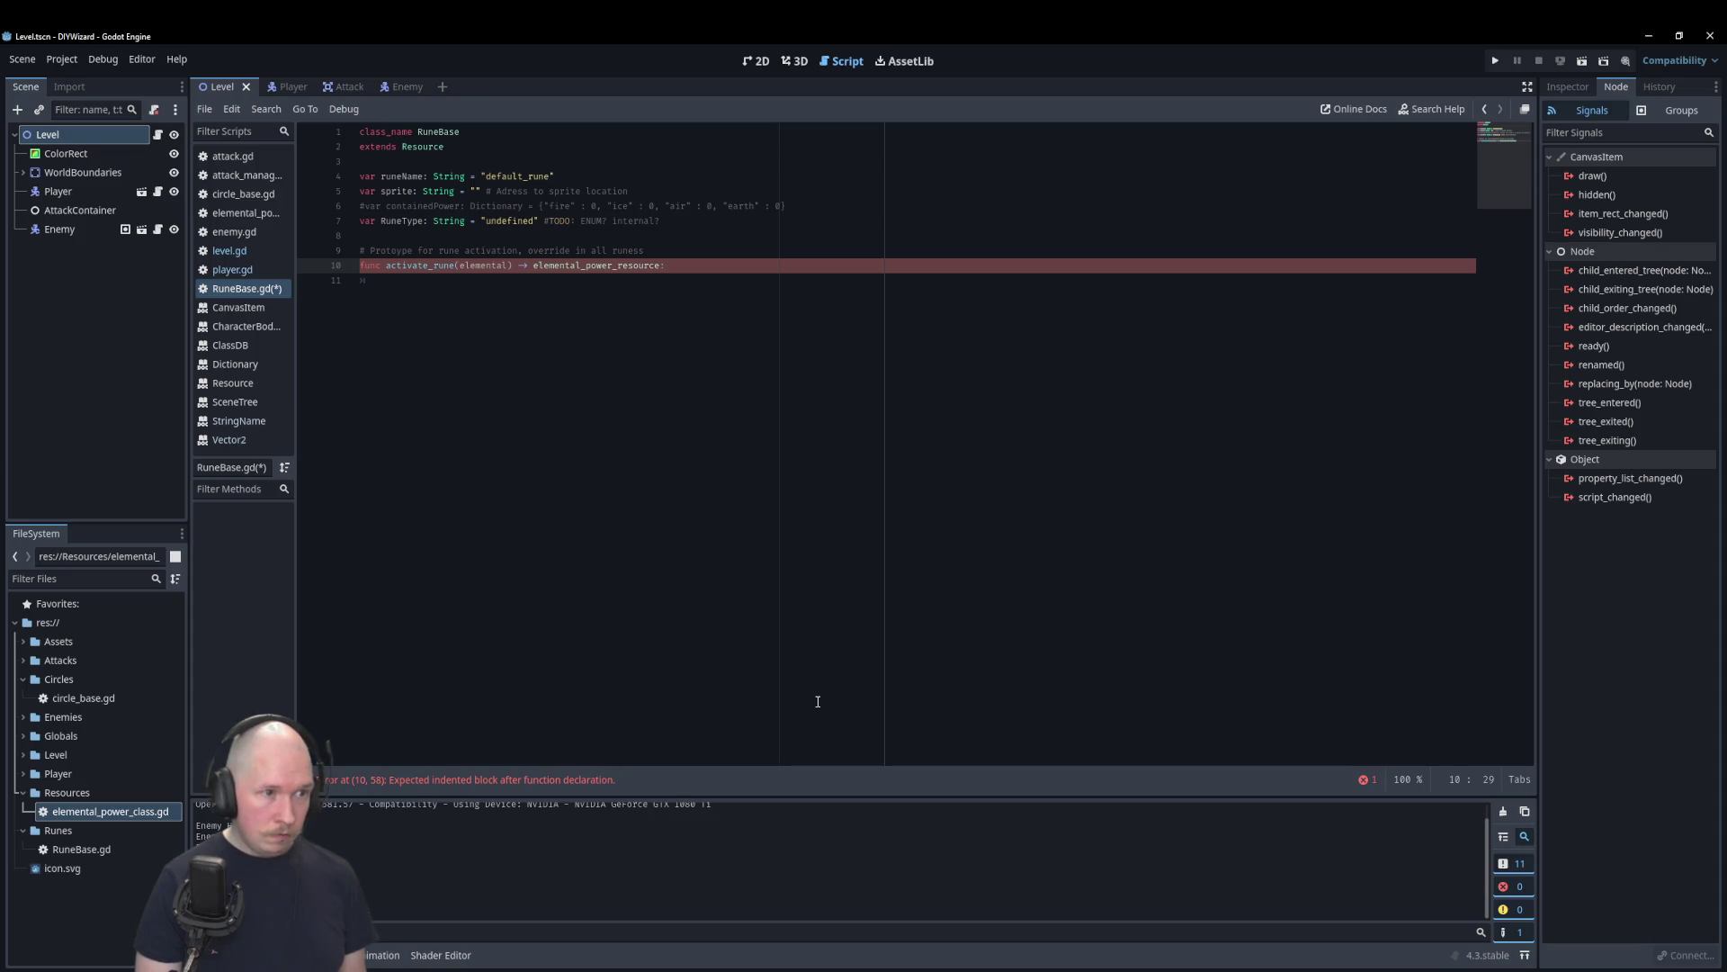
text(:pr)
key(BackSpace)
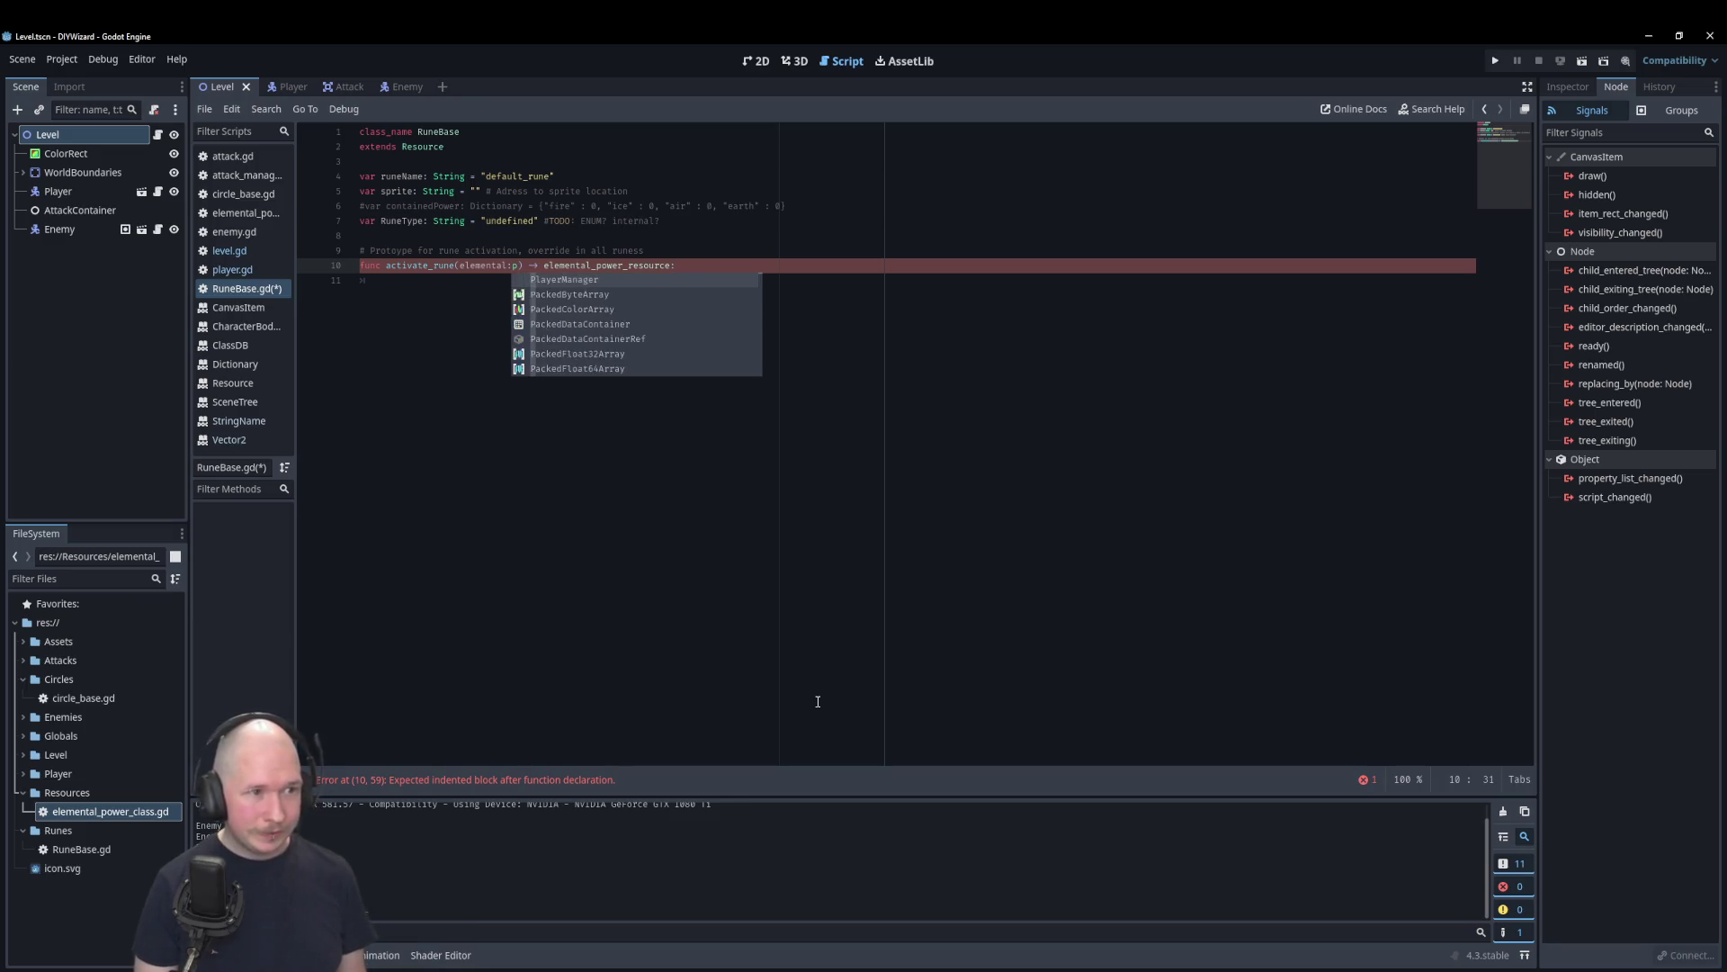
key(BackSpace)
key(BackSpace)
text(_pr: elem)
key(Return)
key(Left)
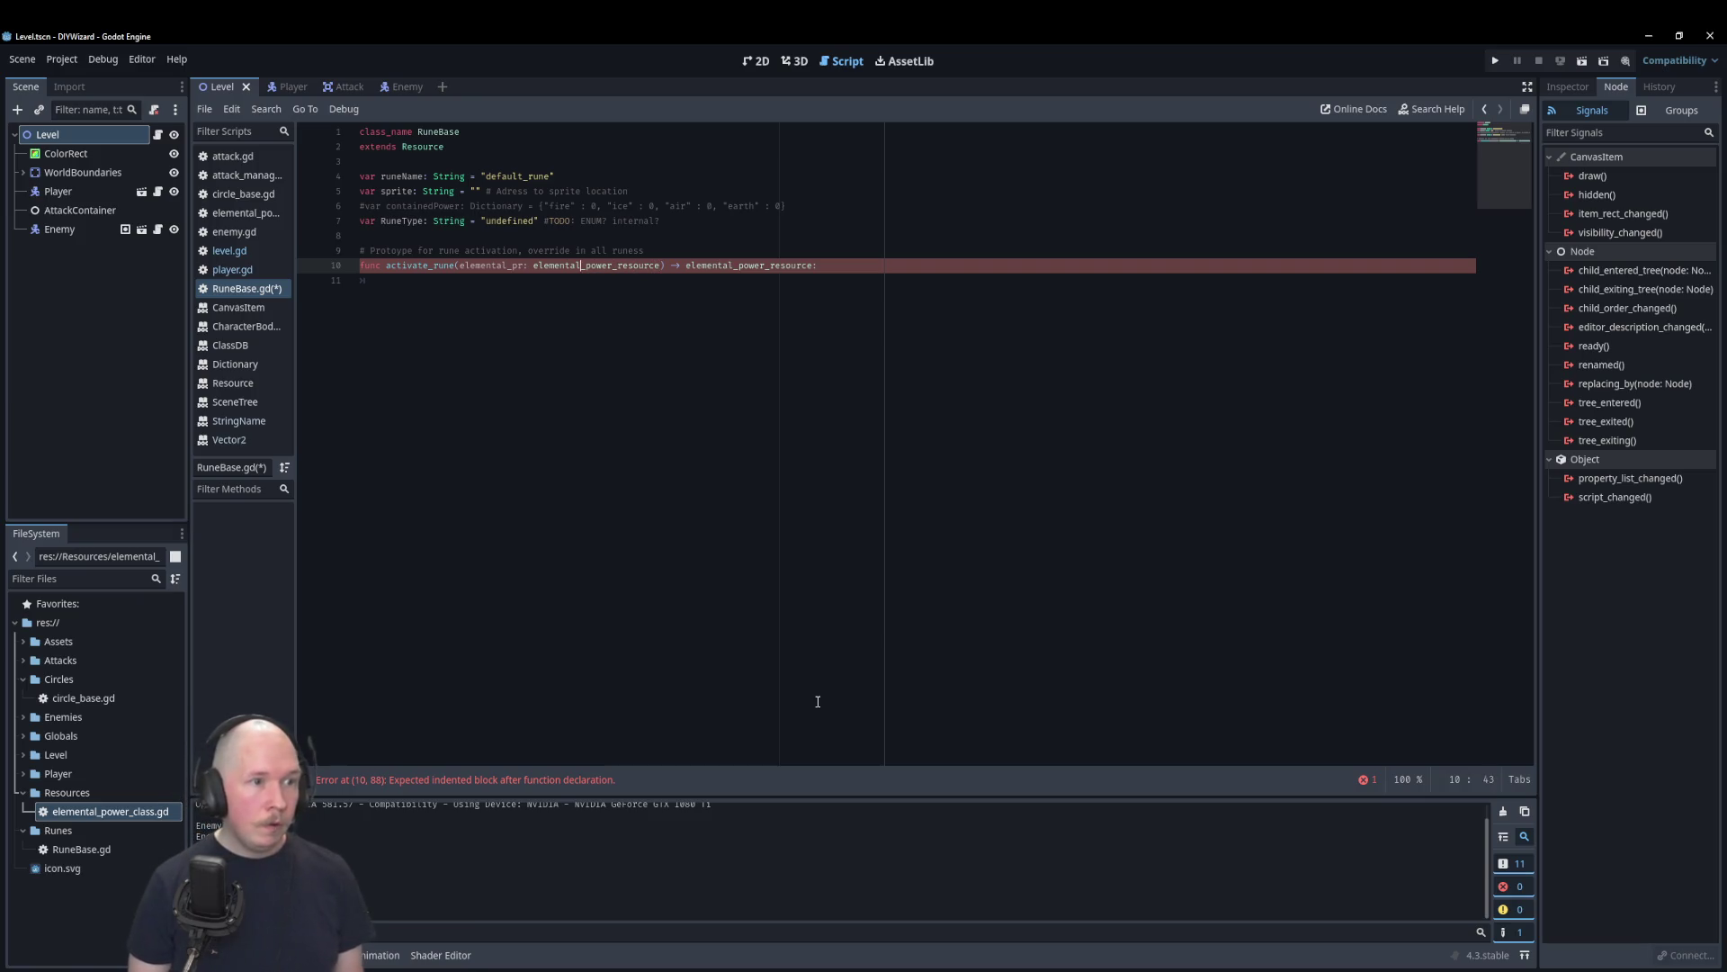
key(BackSpace)
key(BackSpace)
key(BackSpace)
key(BackSpace)
key(BackSpace)
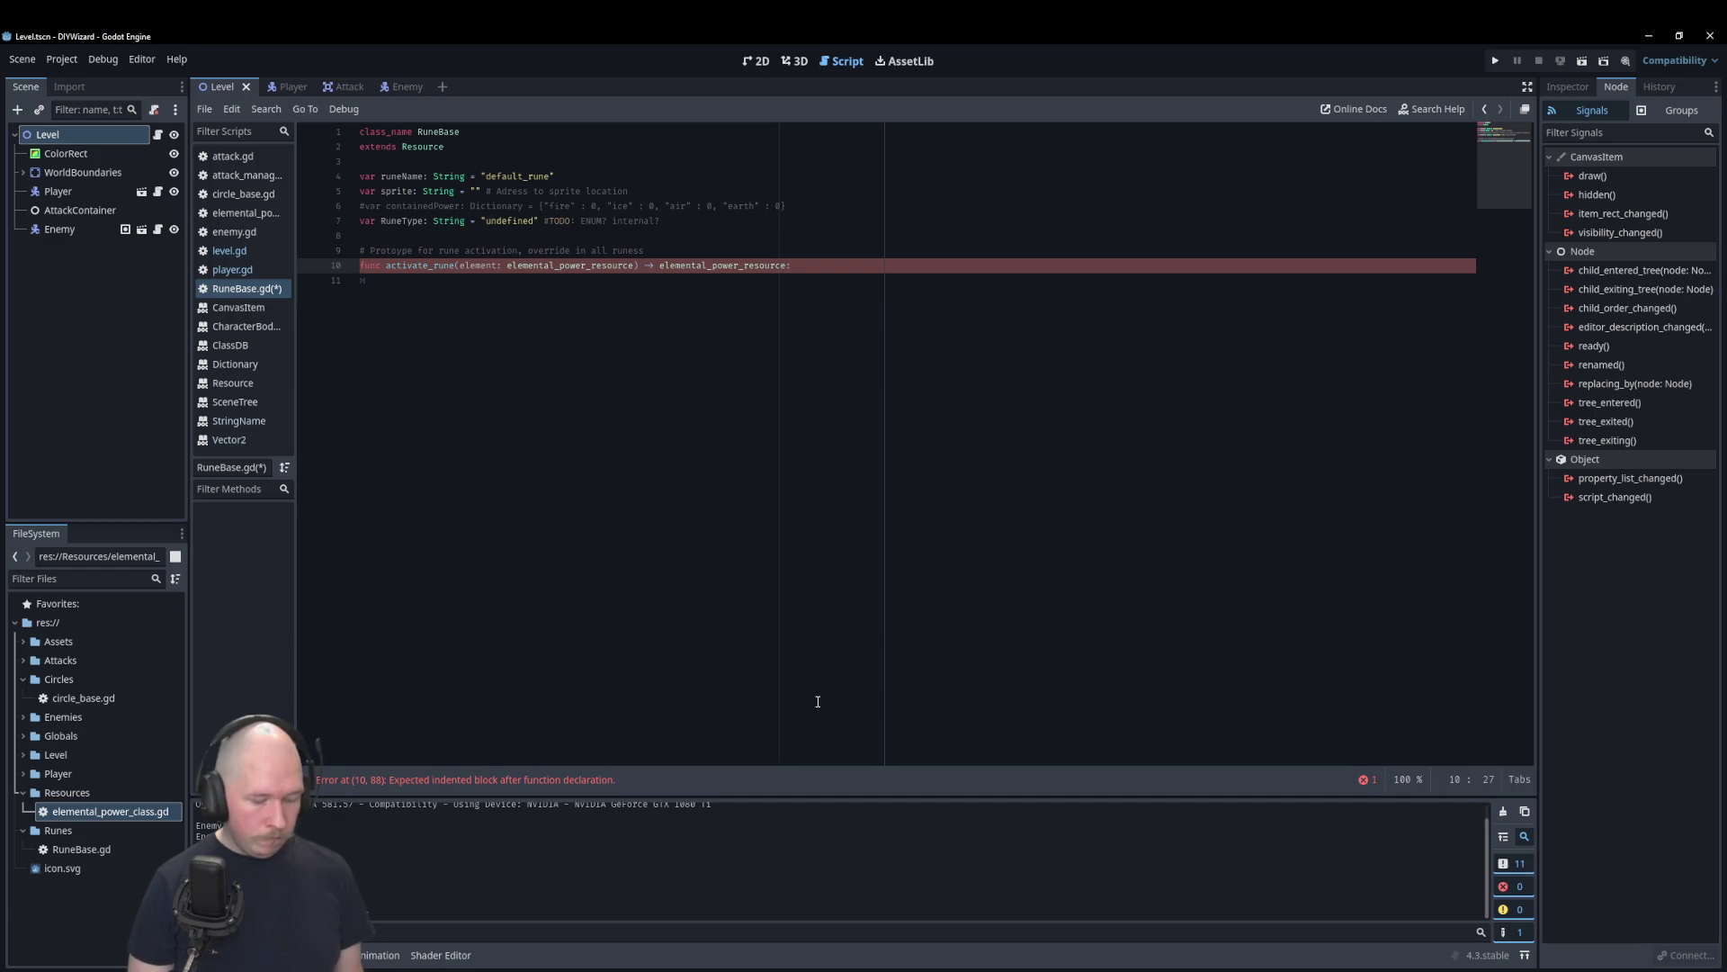
text(_arr)
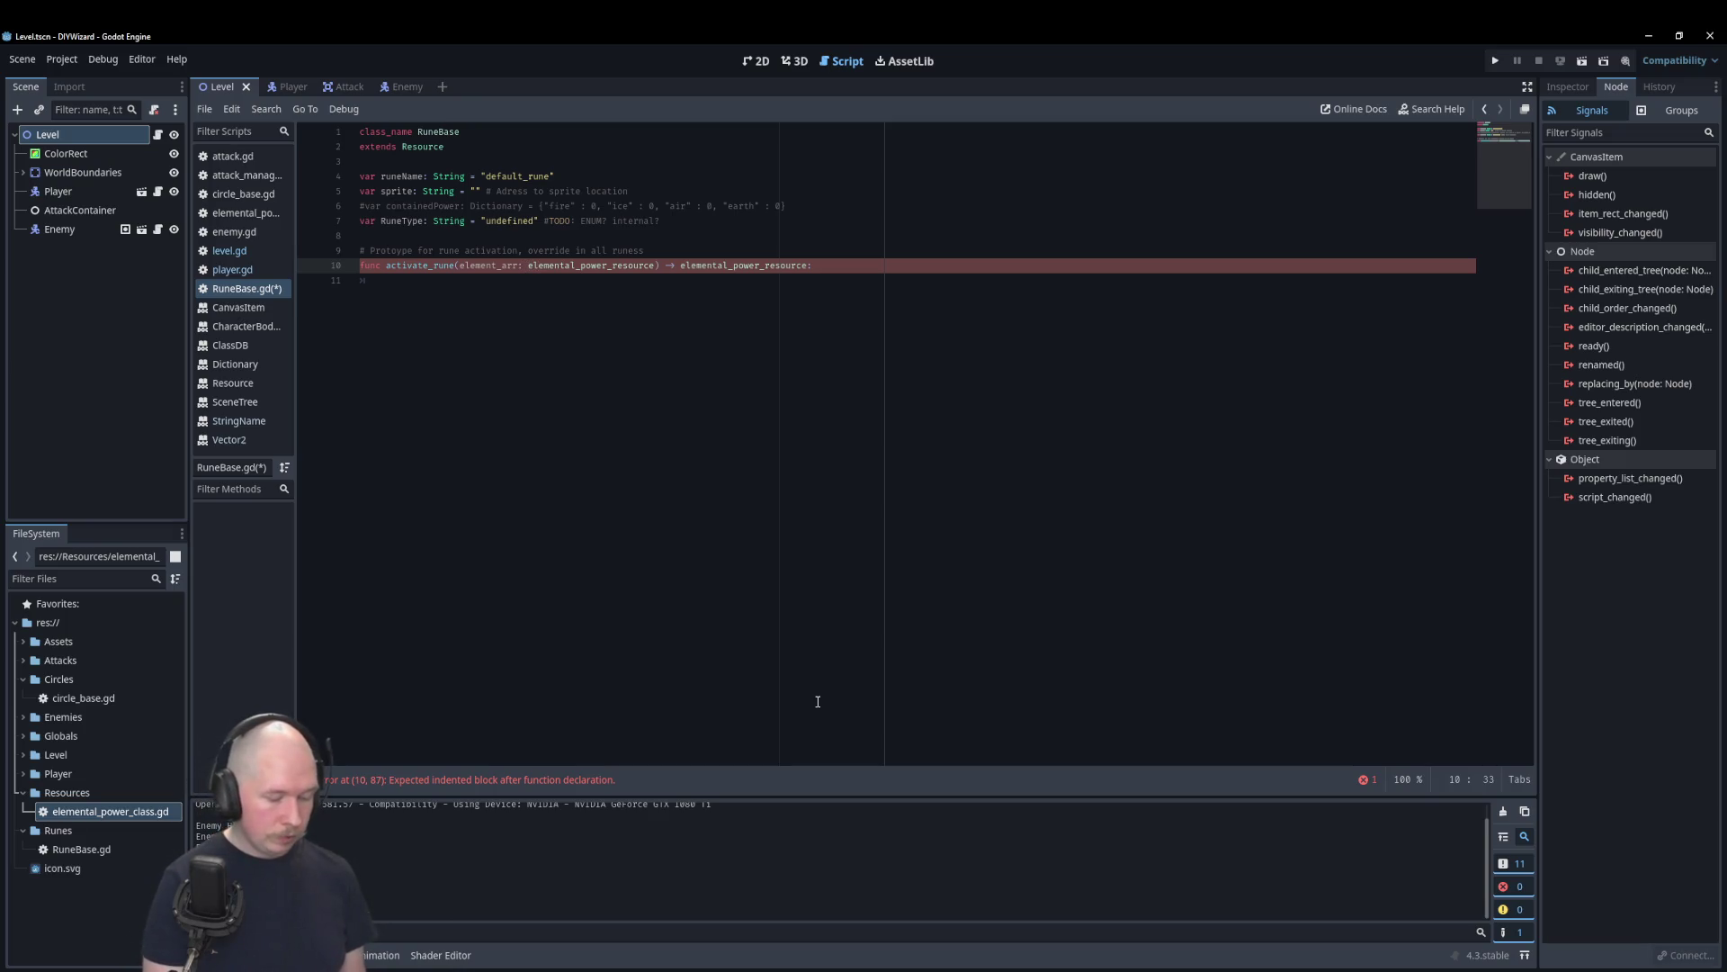
Step: Change the parameter type to Array[elemental_power_resource]
key(ctrl+space)
key(Escape)
text(Array)
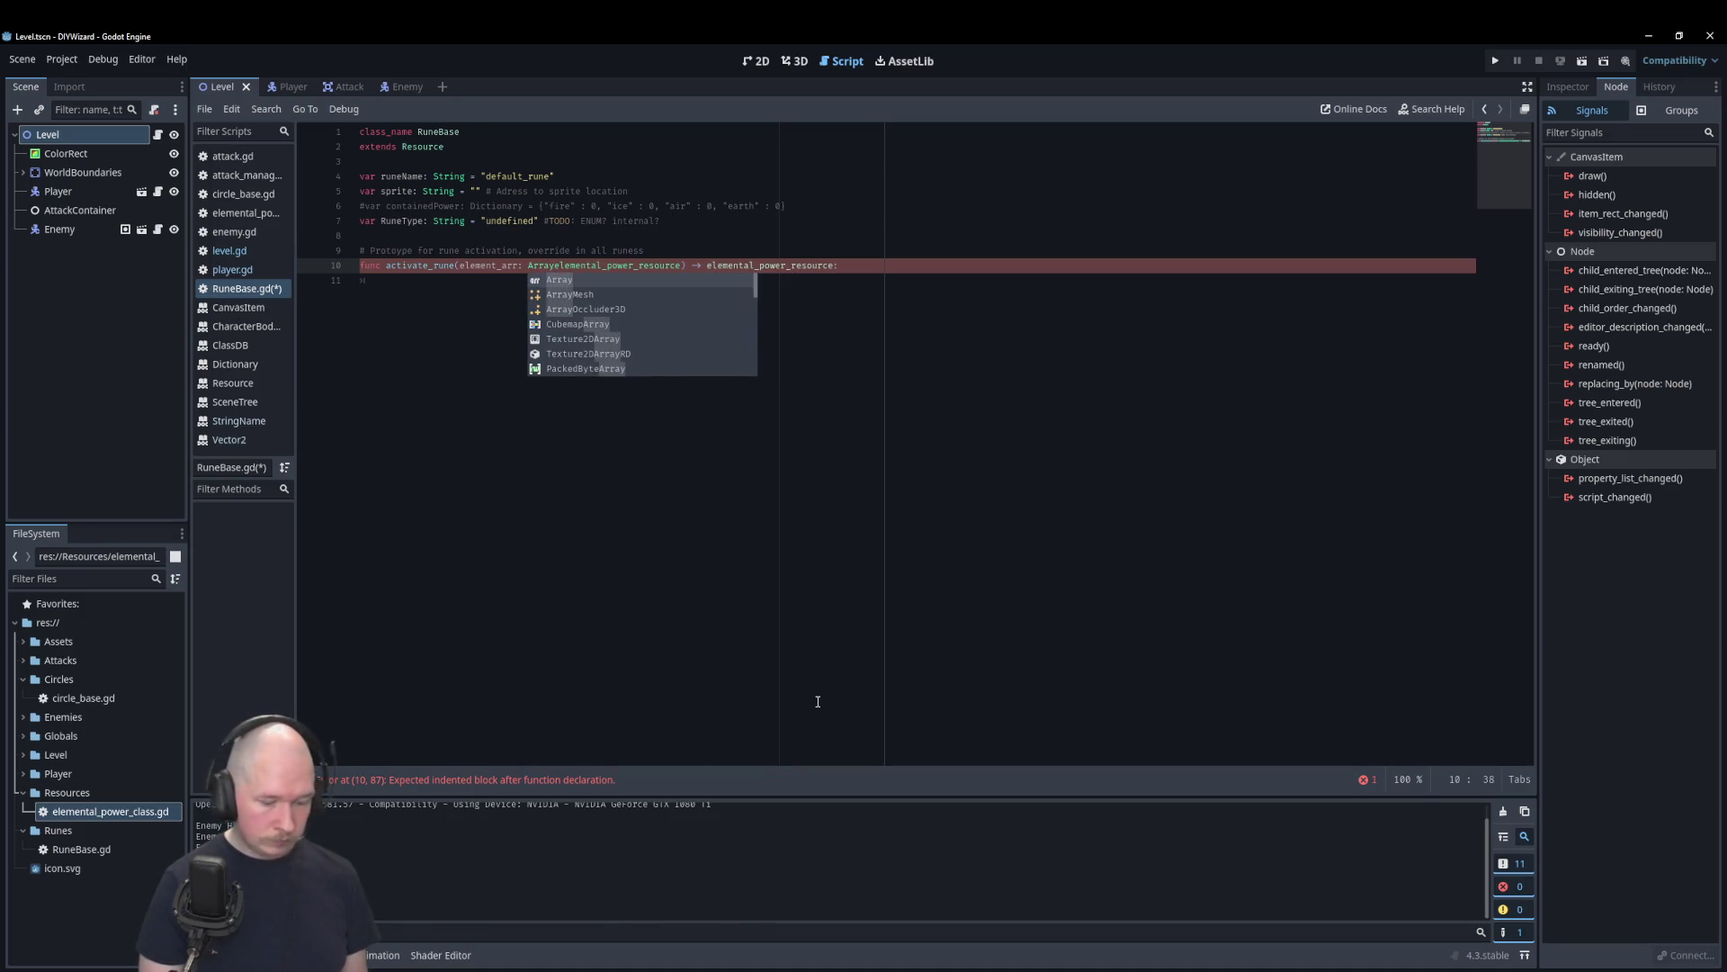
text([)
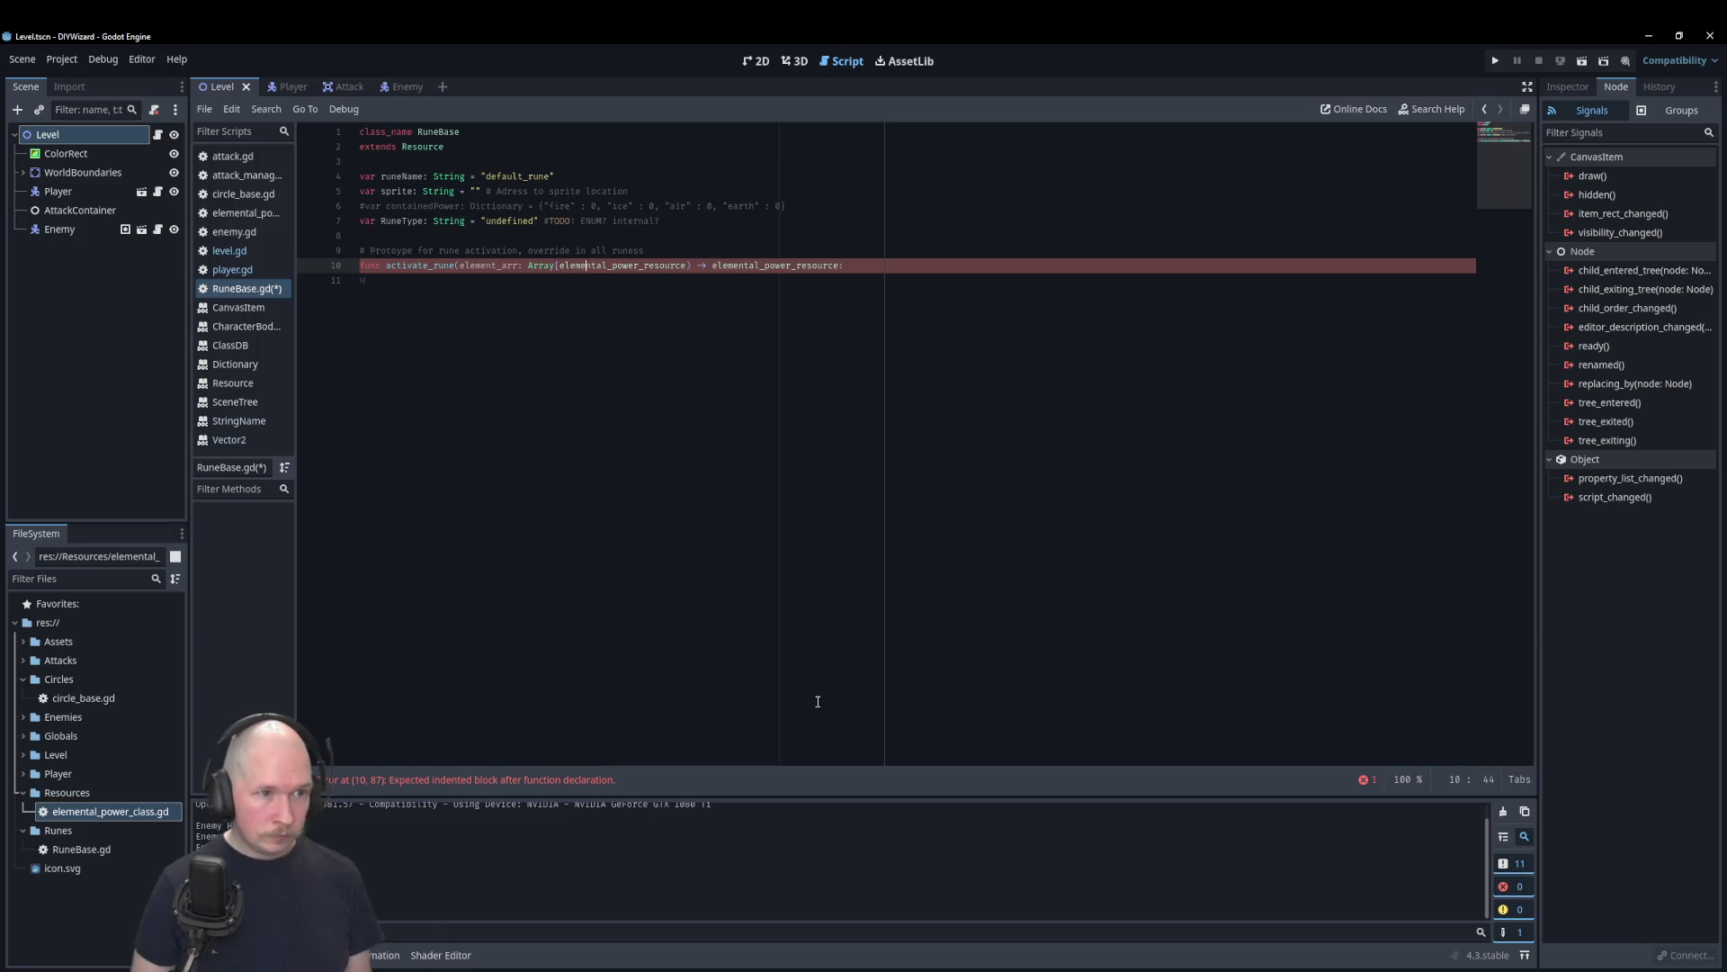
key(Right)
key(Right)
key(Right)
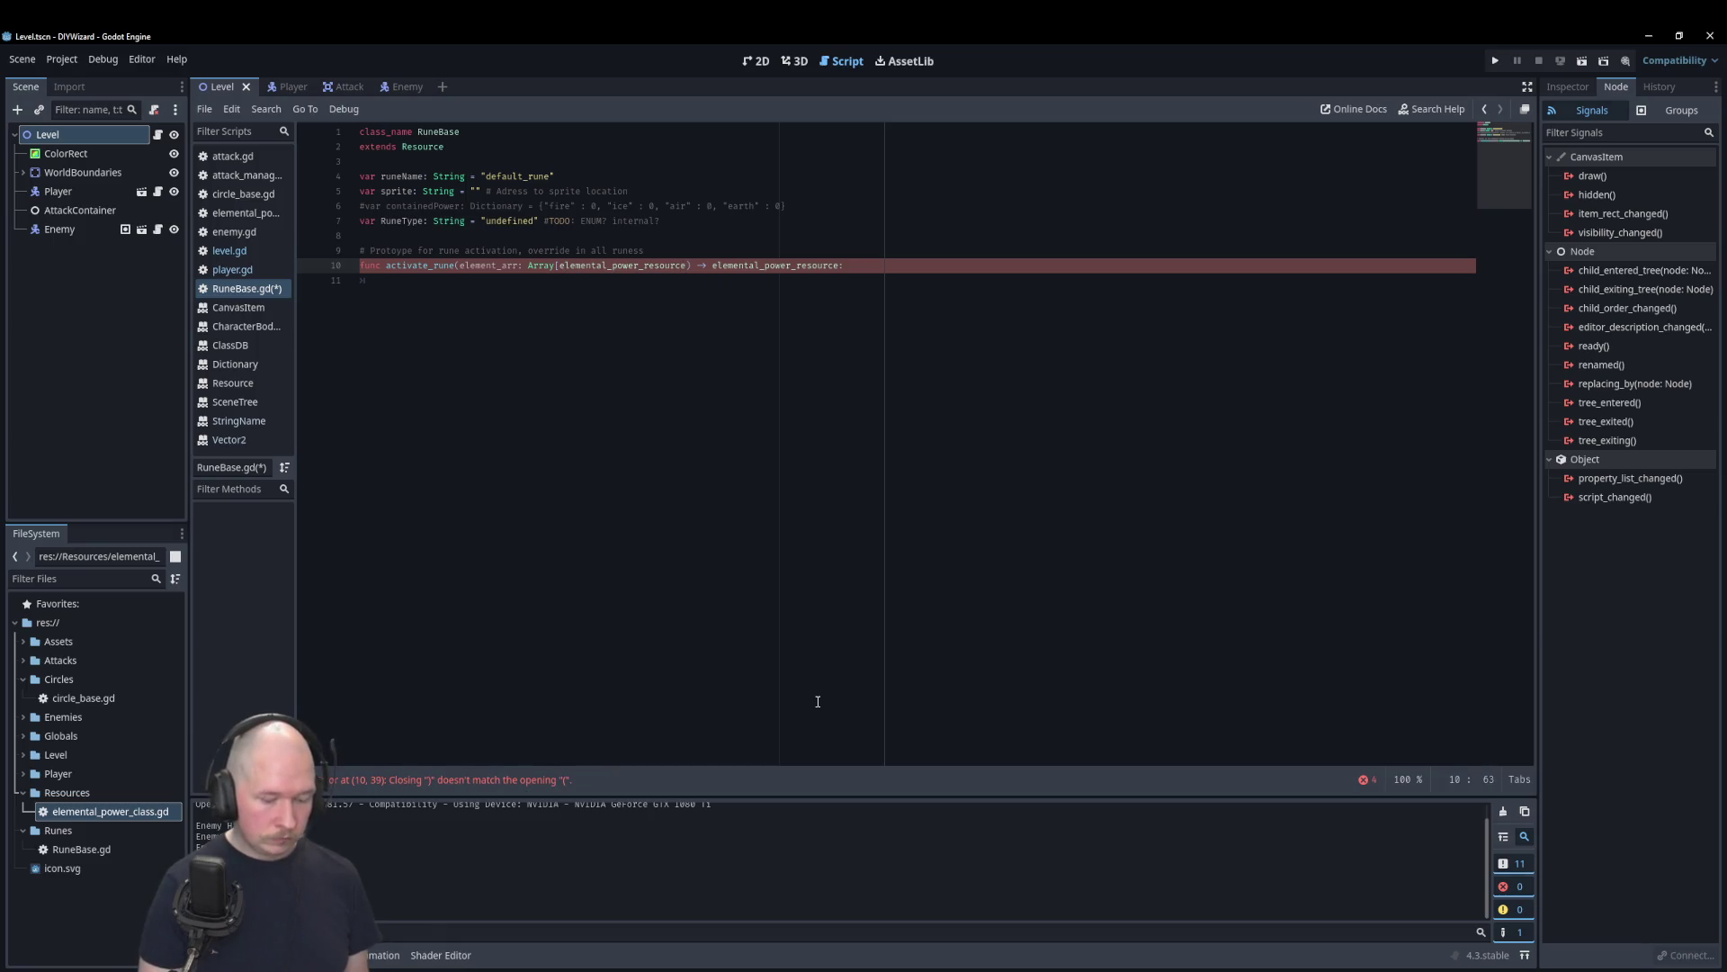
text(])
key(shift+Left)
key(shift+Left)
key(shift+Left)
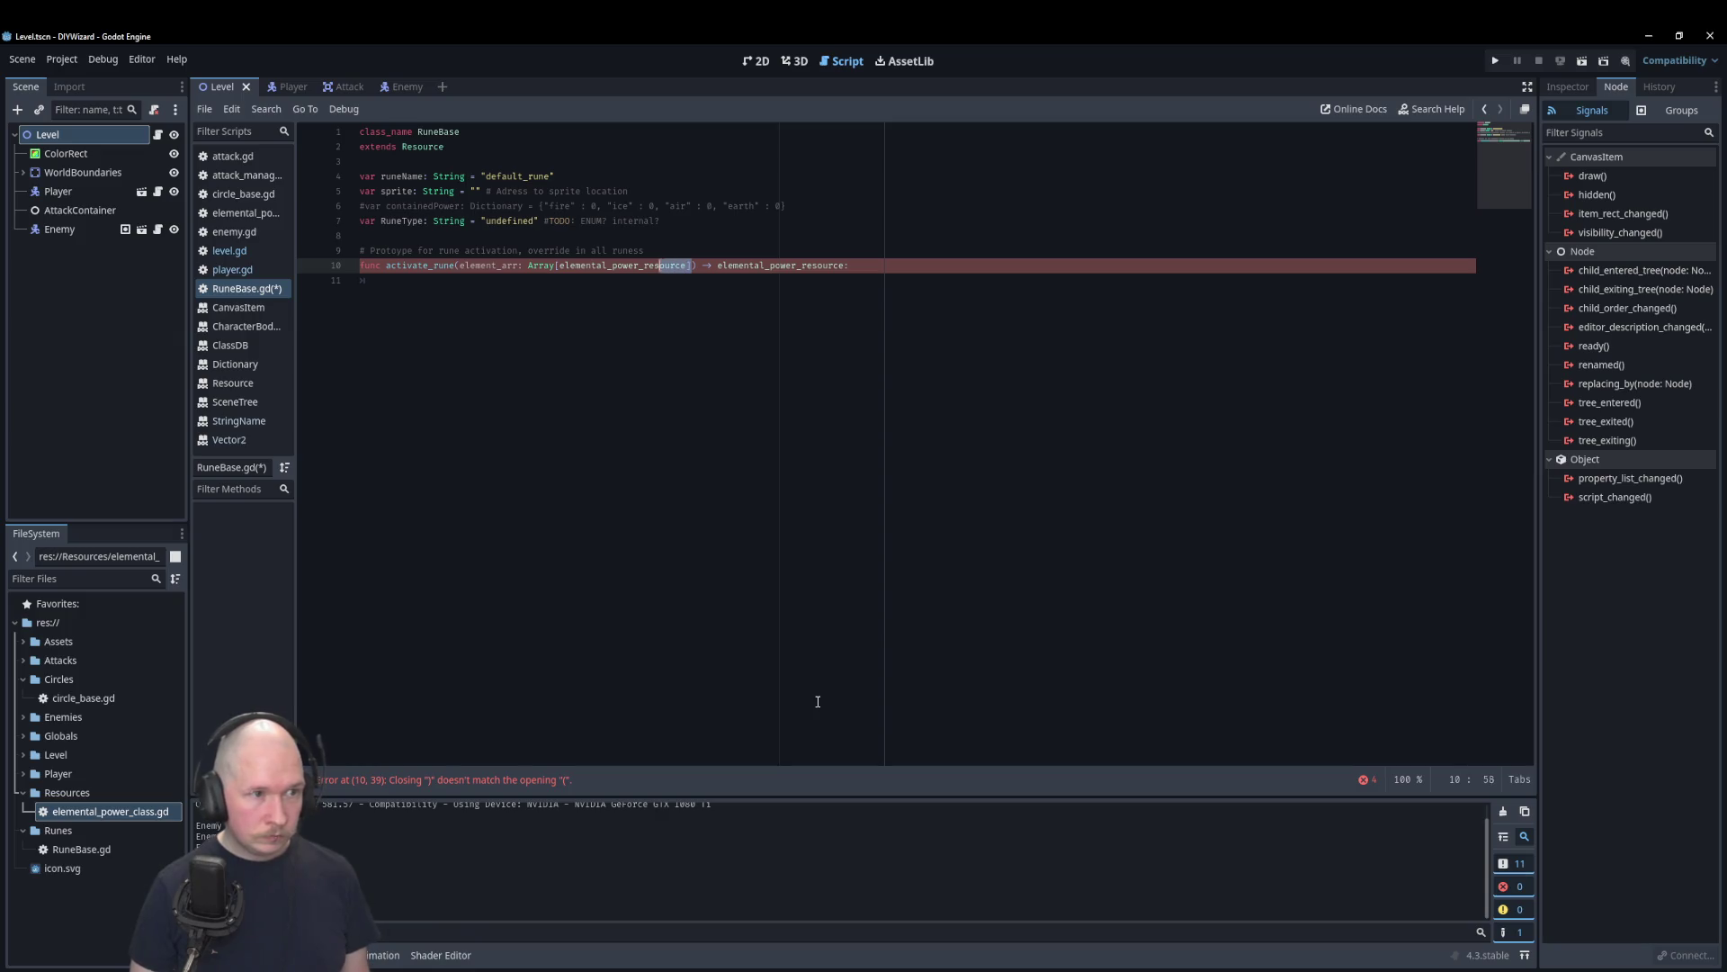
key(shift+Left)
key(shift+Left)
key(shift+Left)
key(shift+Left)
key(shift+Left)
key(shift+Left)
key(ctrl+c)
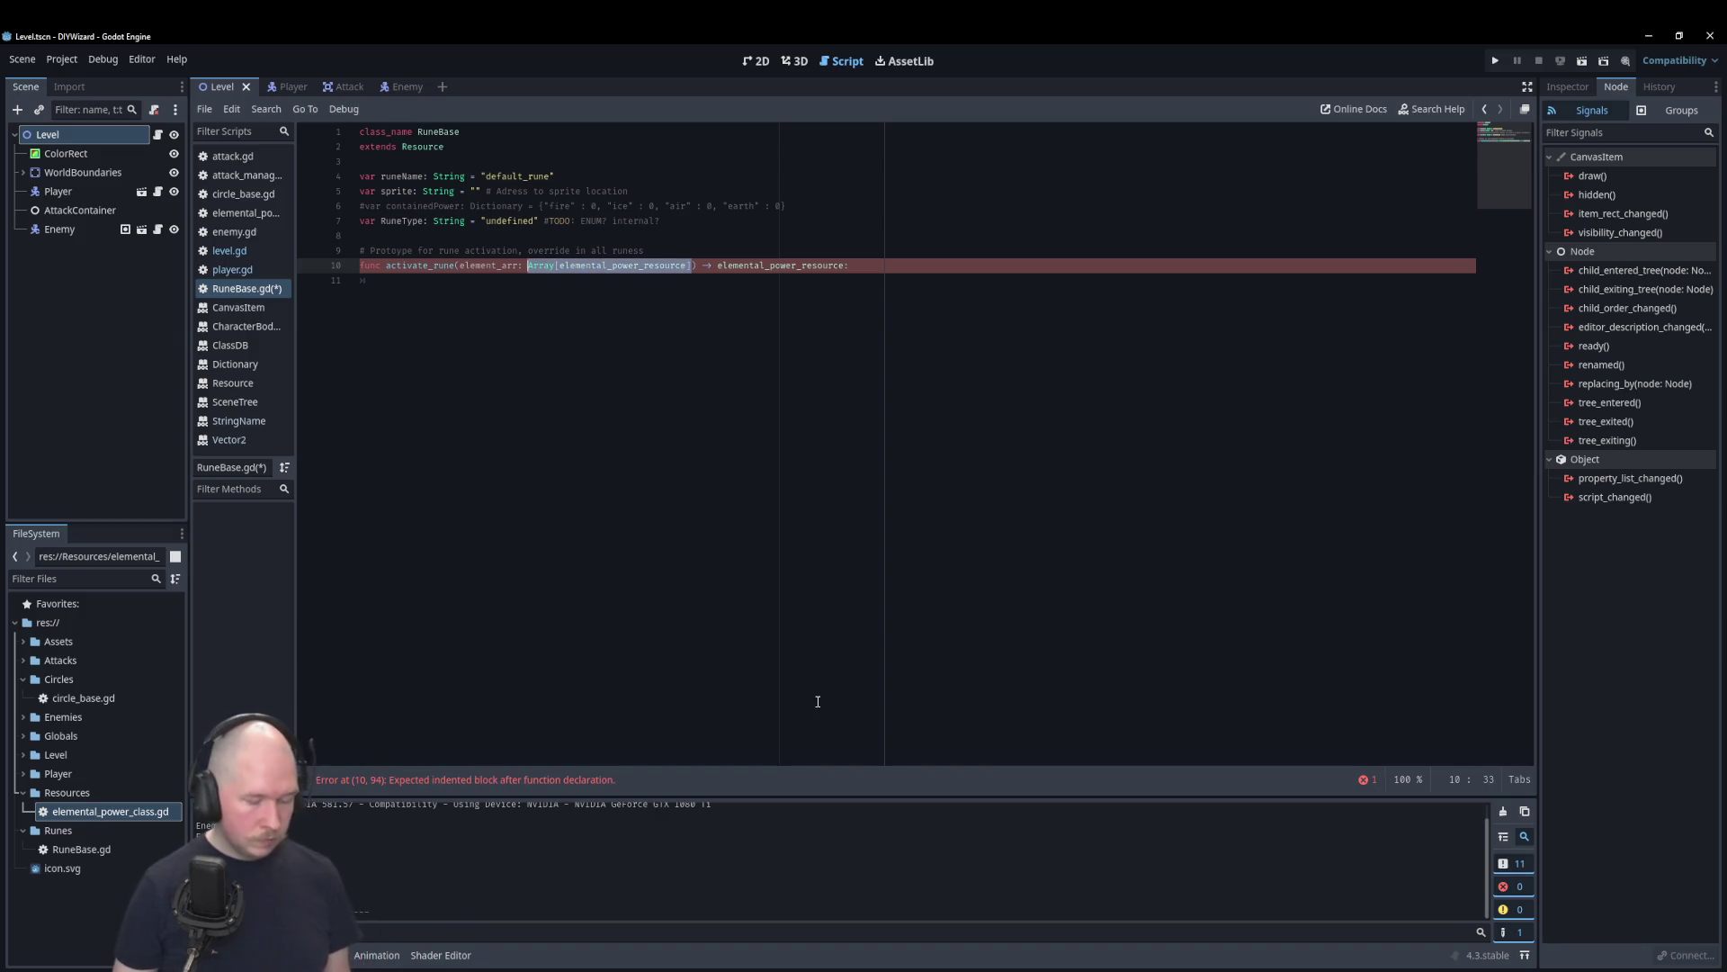
Step: Replace the return type with Array[elemental_power_resource] and begin a print call in the body
click(936, 251)
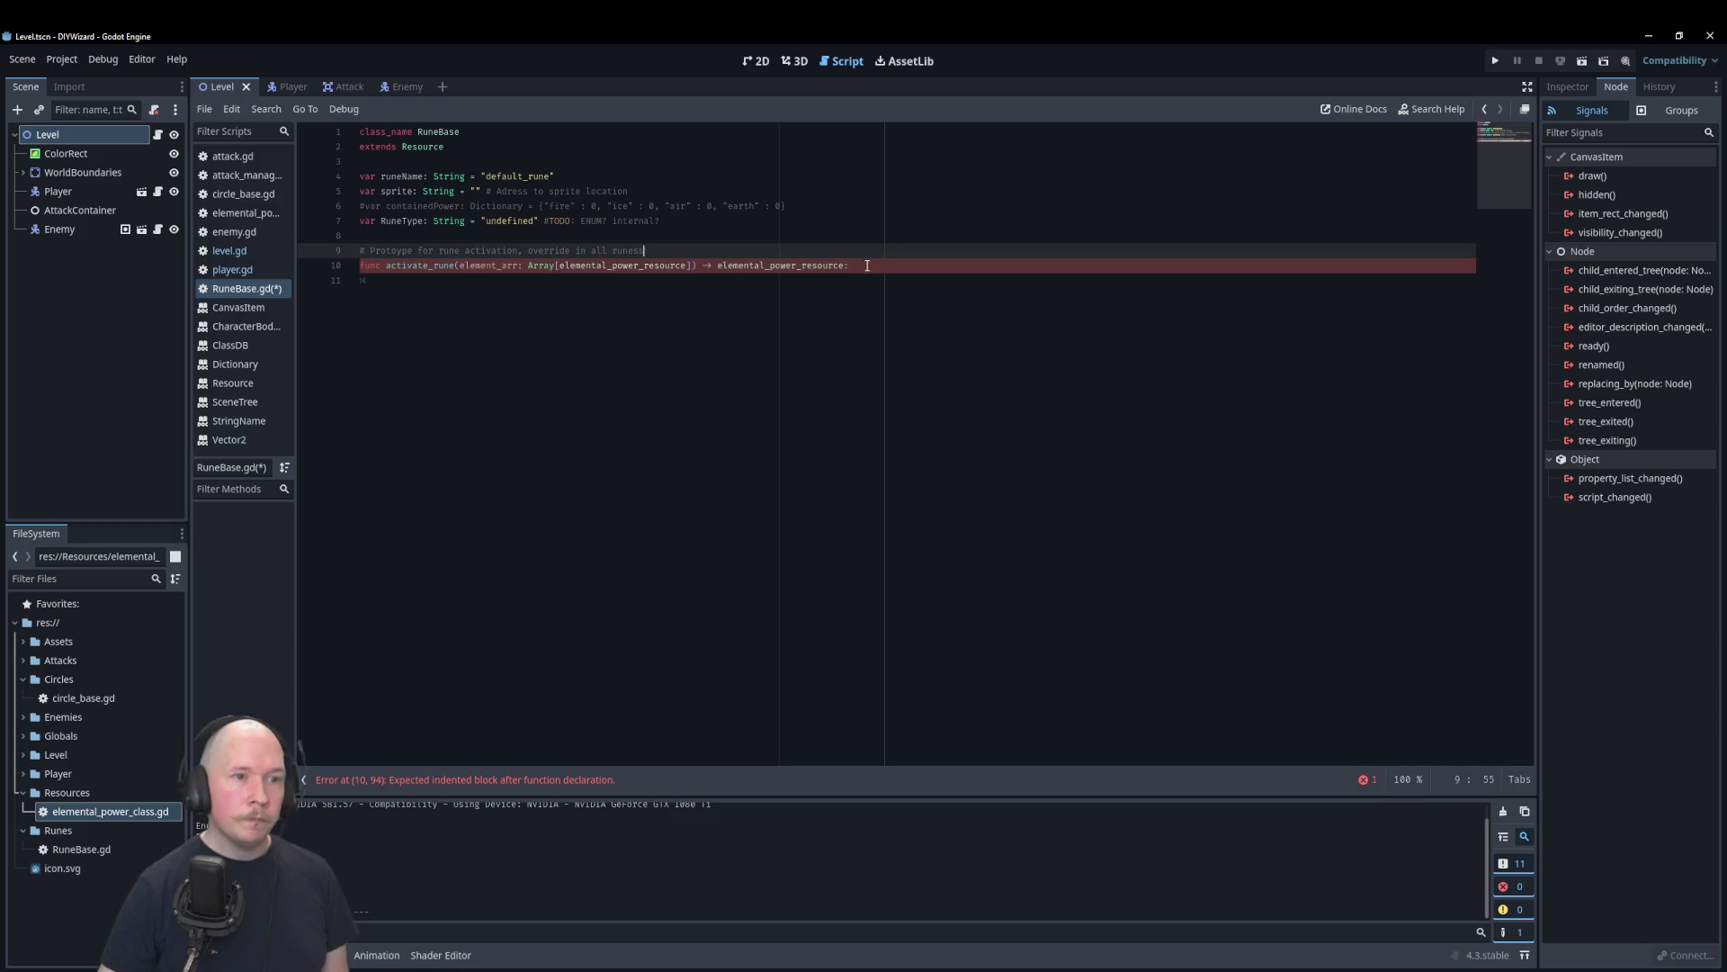
drag(846, 267, 717, 267)
key(ctrl+v)
key(Return)
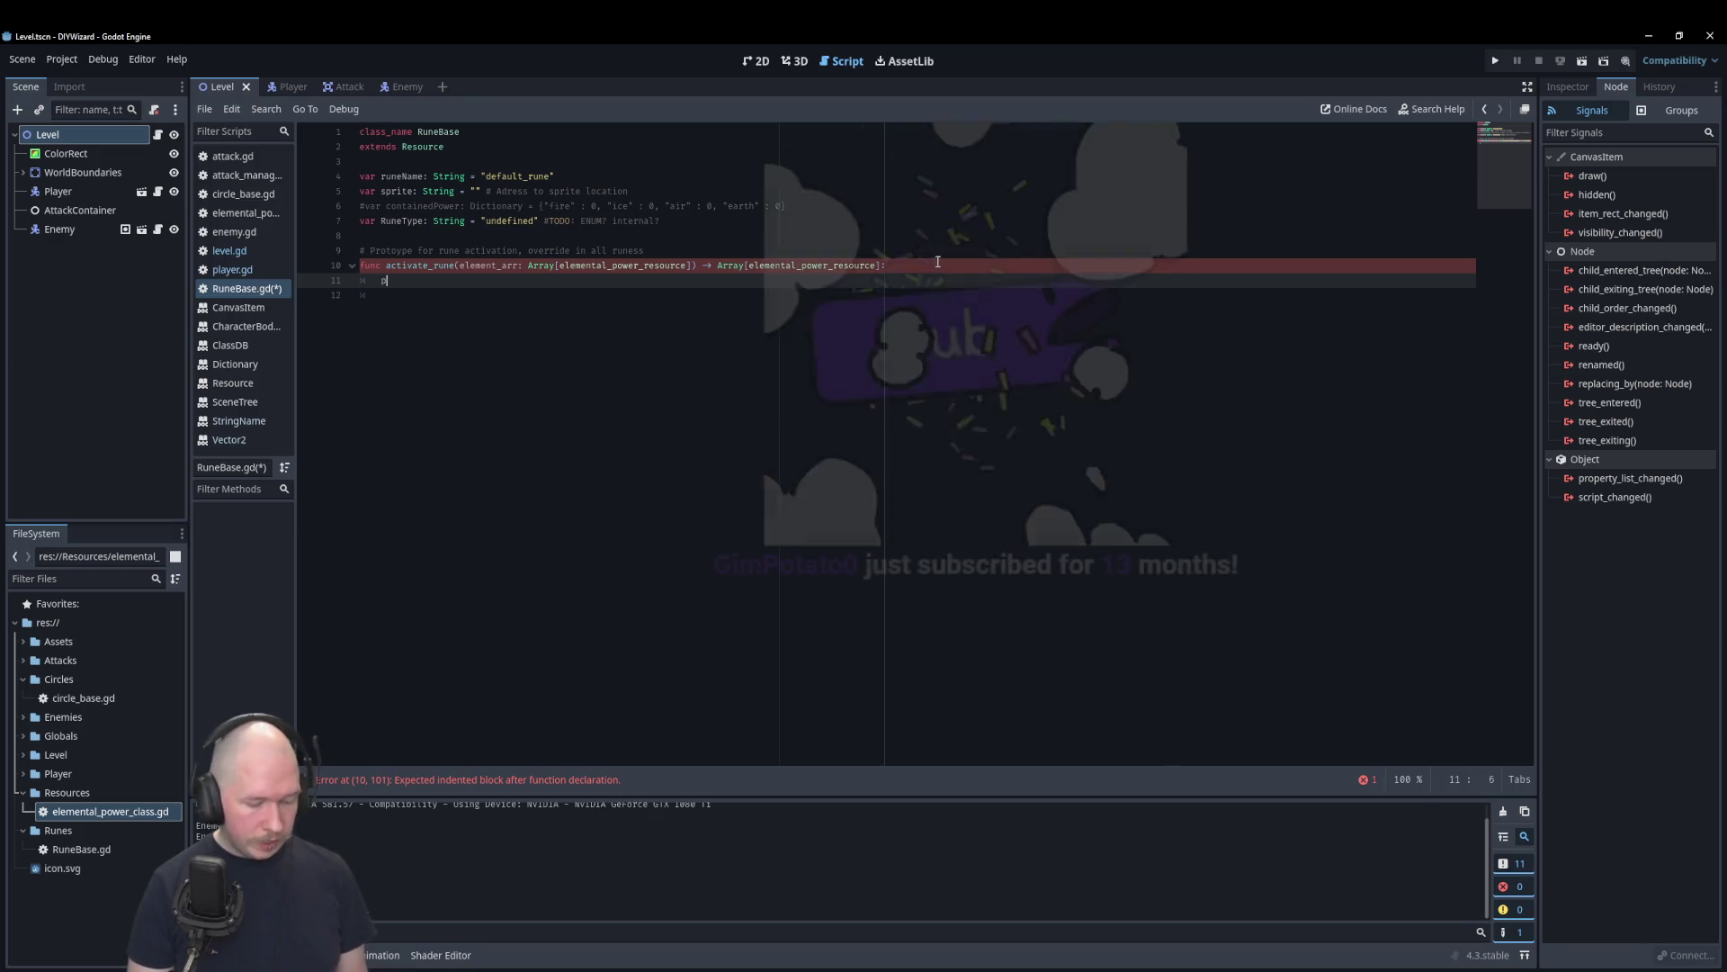
text(print)
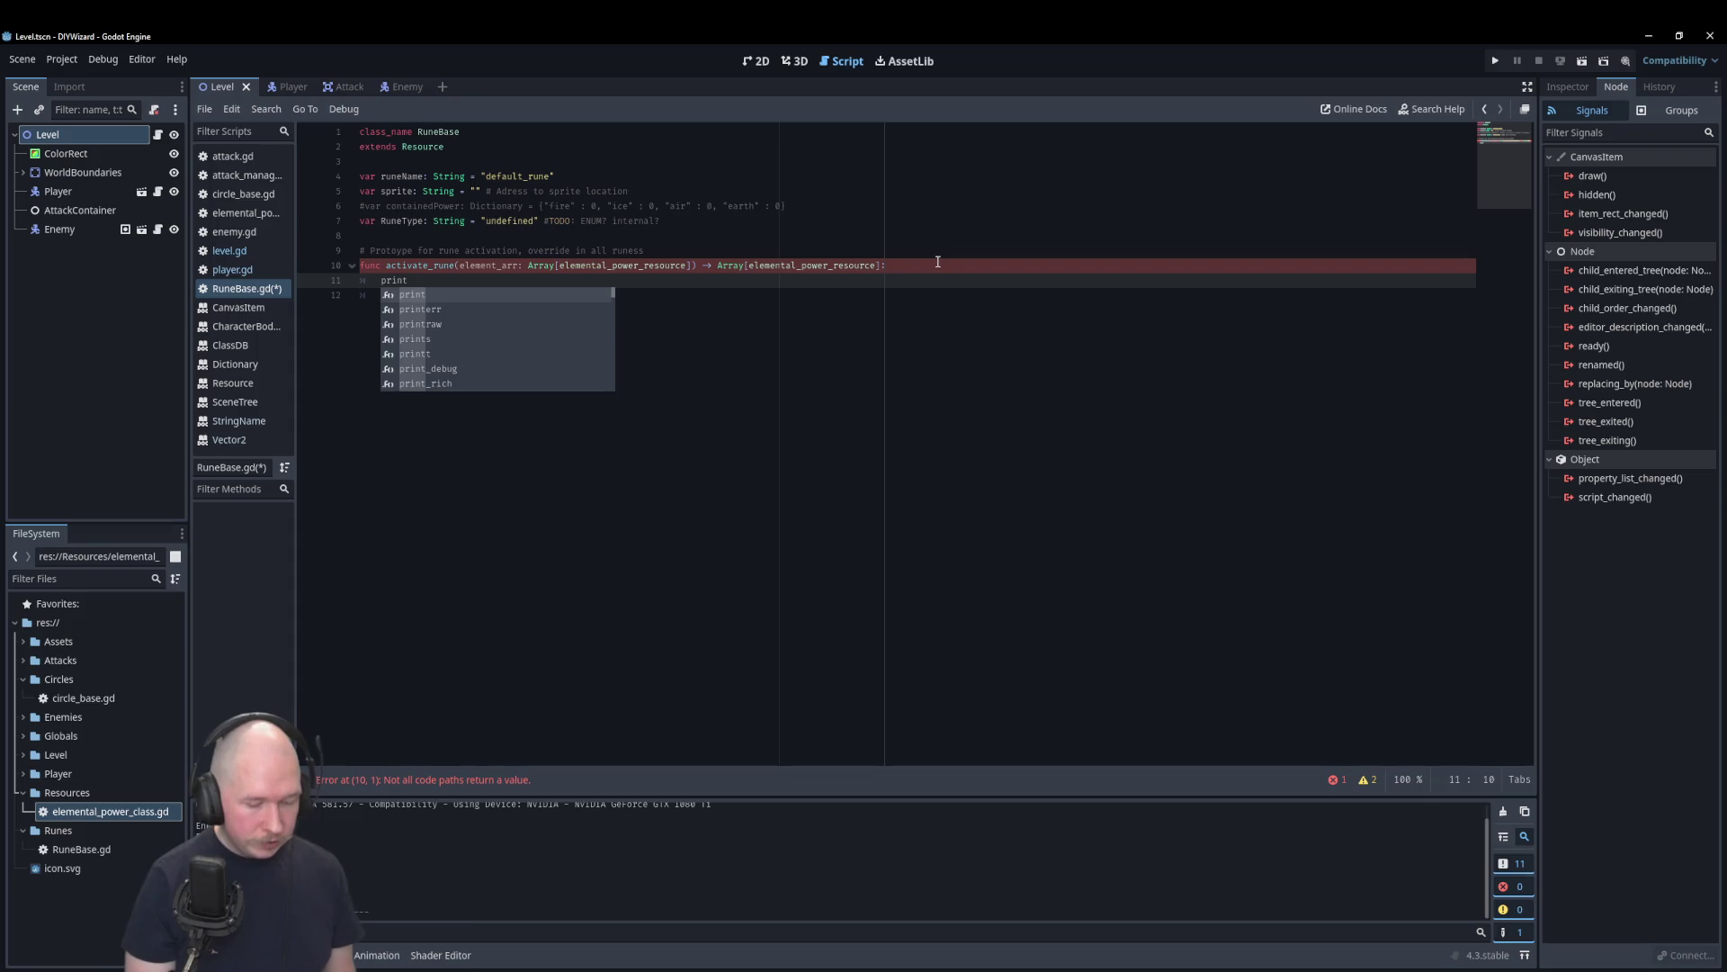
Step: Make the body print 'Prototype rune activation triggered'
key(Return)
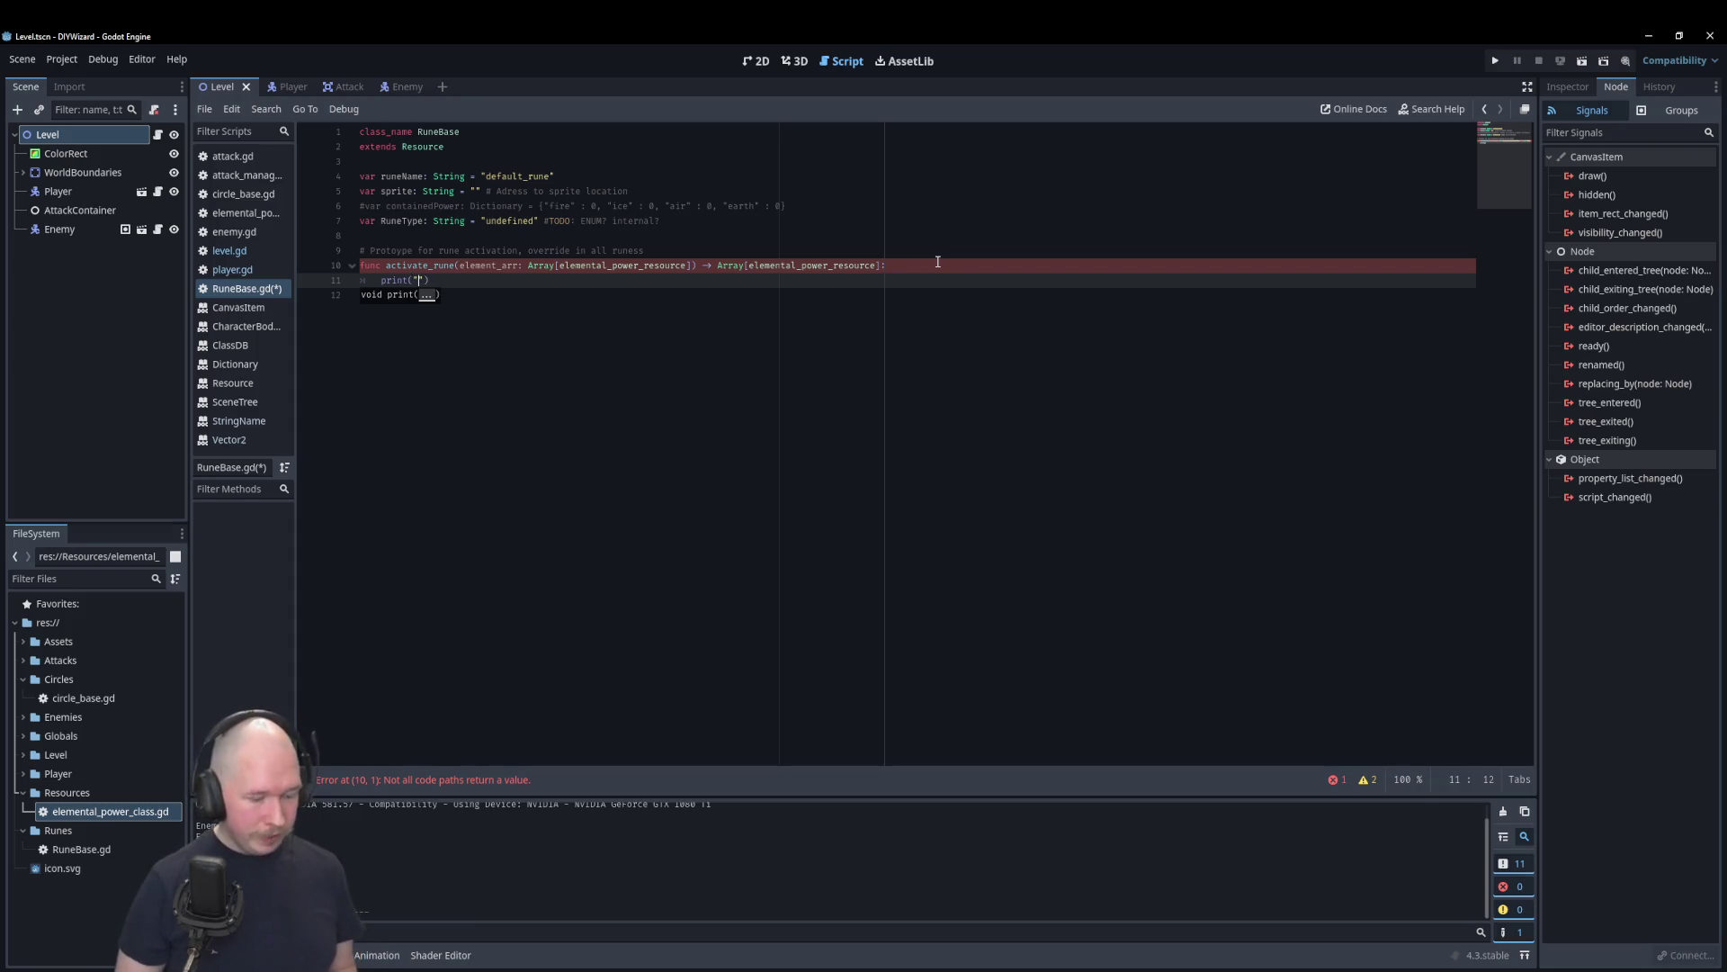
text(Re rune activation)
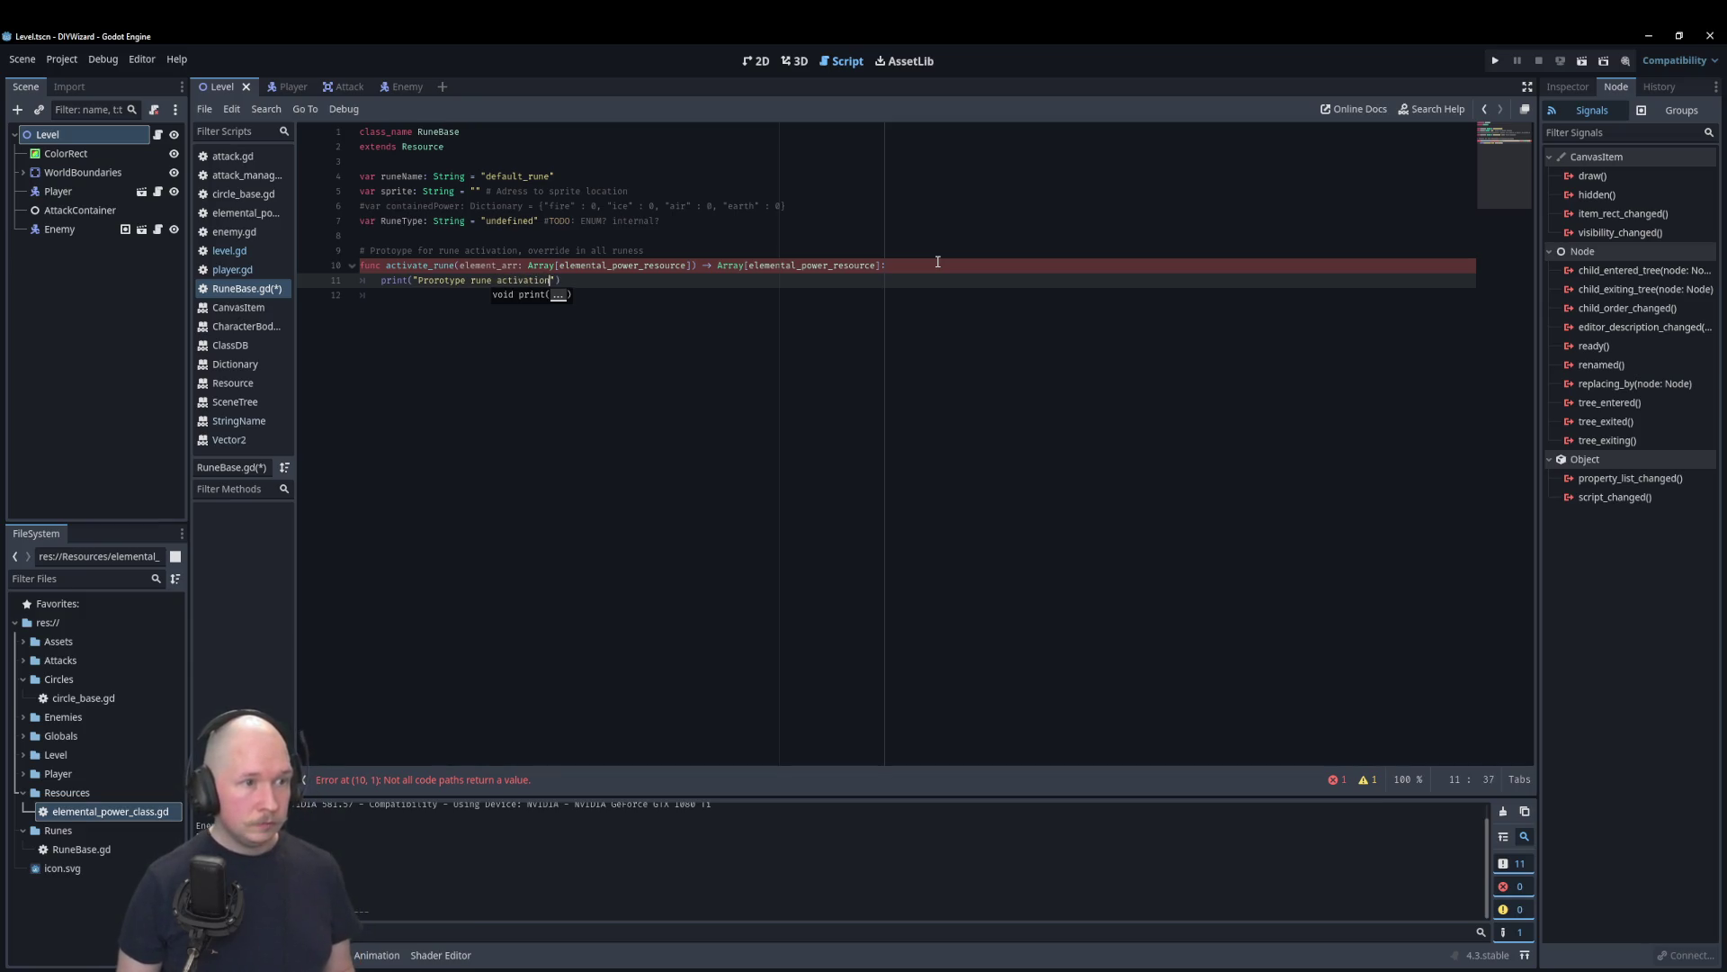
text(red)
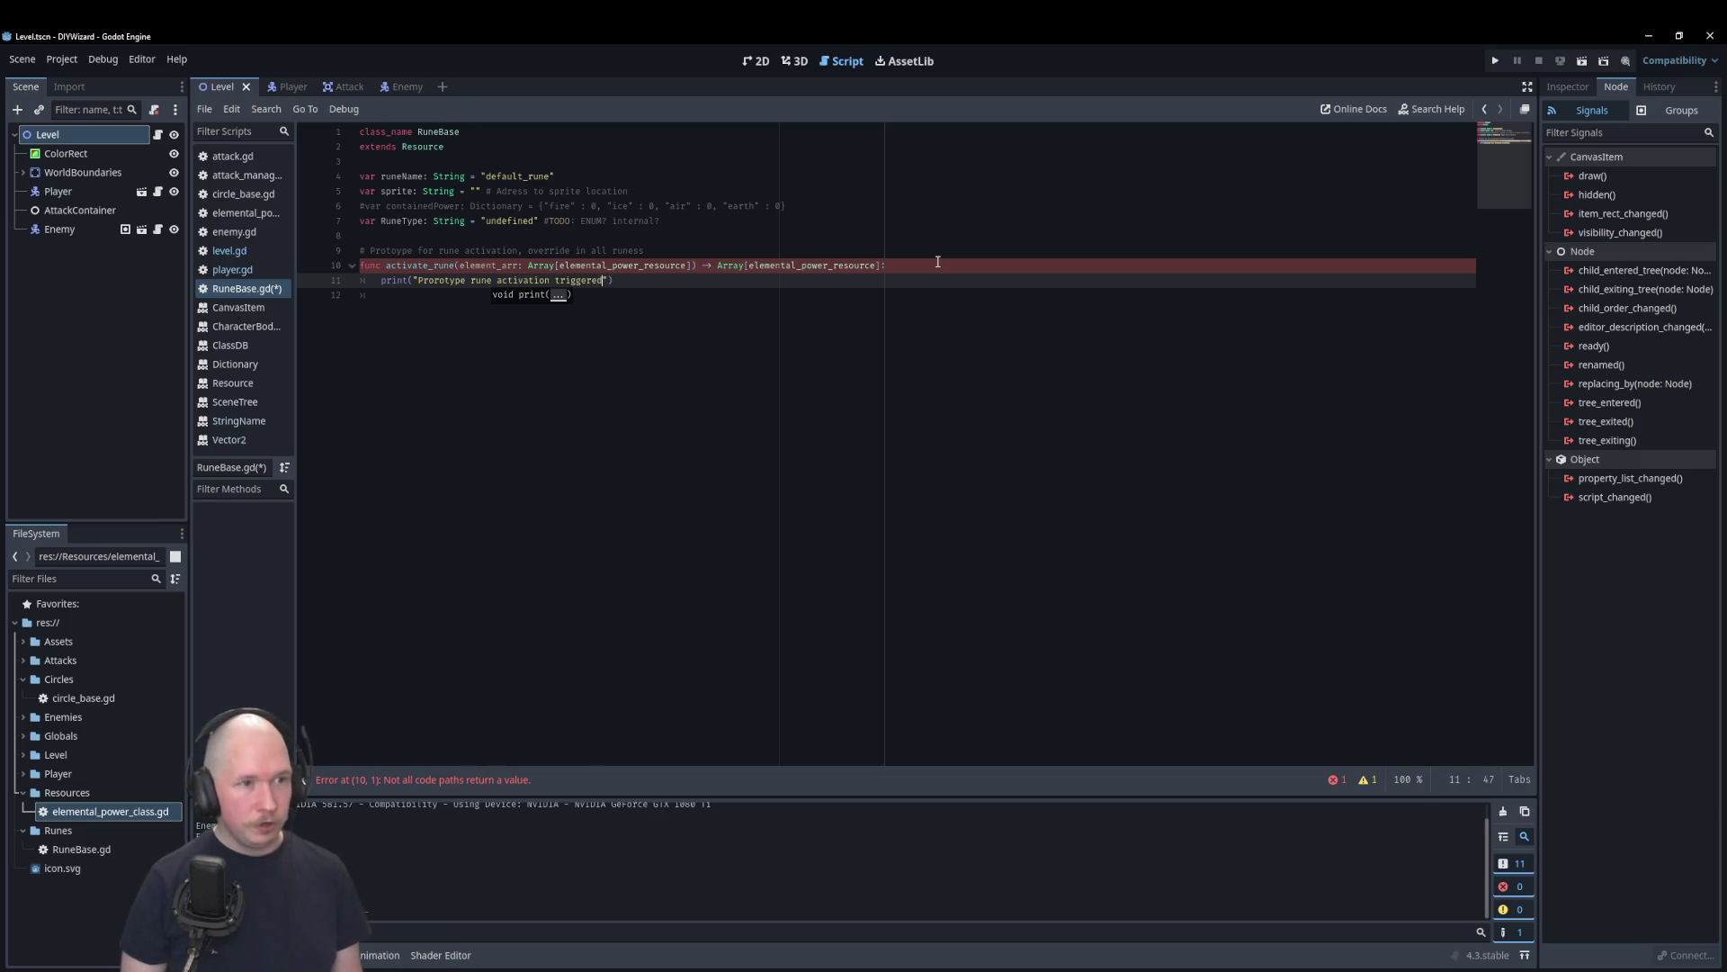
key(End)
key(Return)
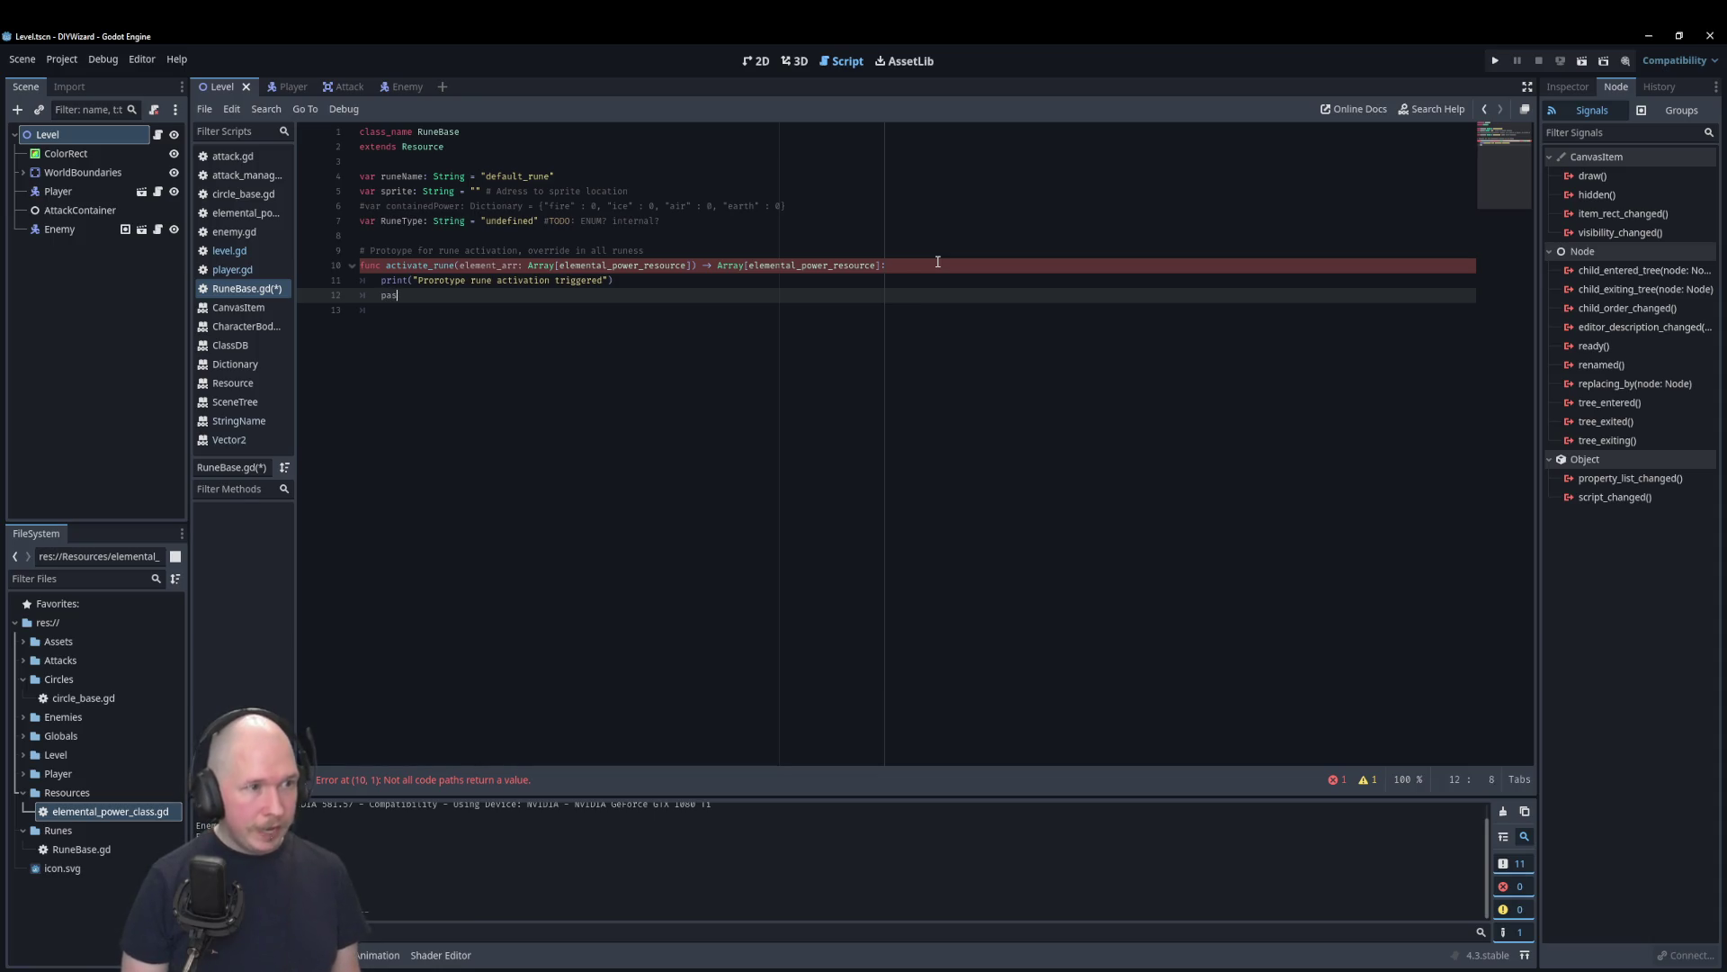
Step: Add pass and return element_arr, then save RuneBase.gd
text(s)
key(Return)
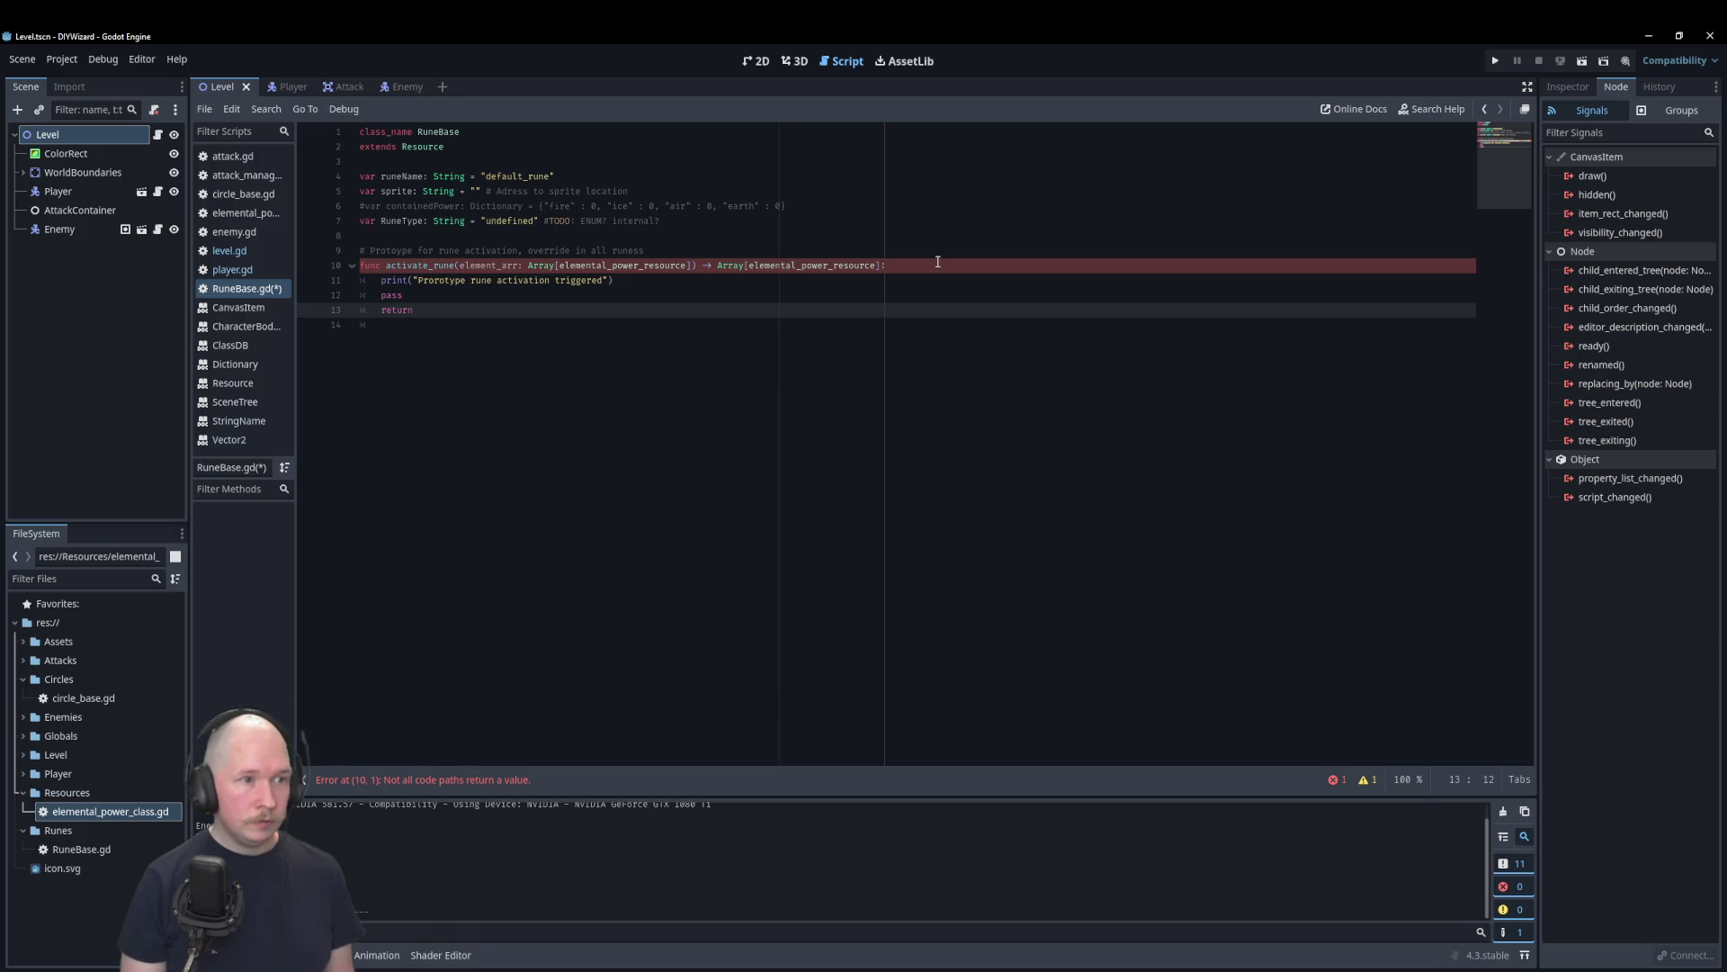
text(return element)
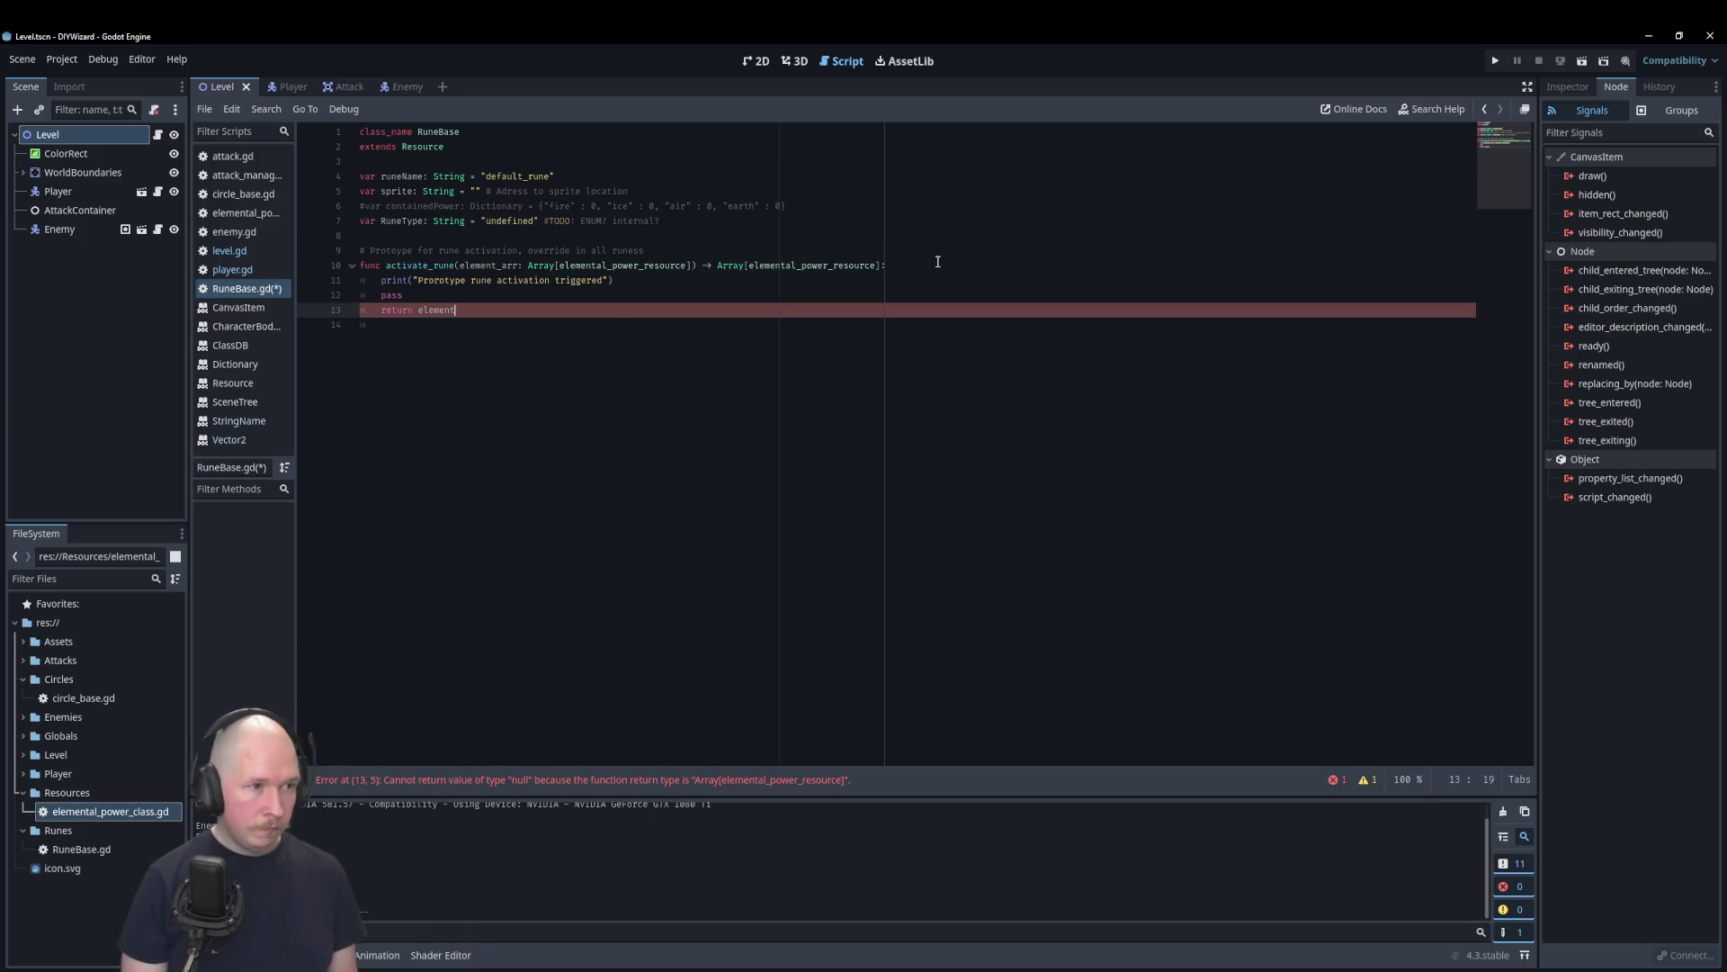
text(_arr)
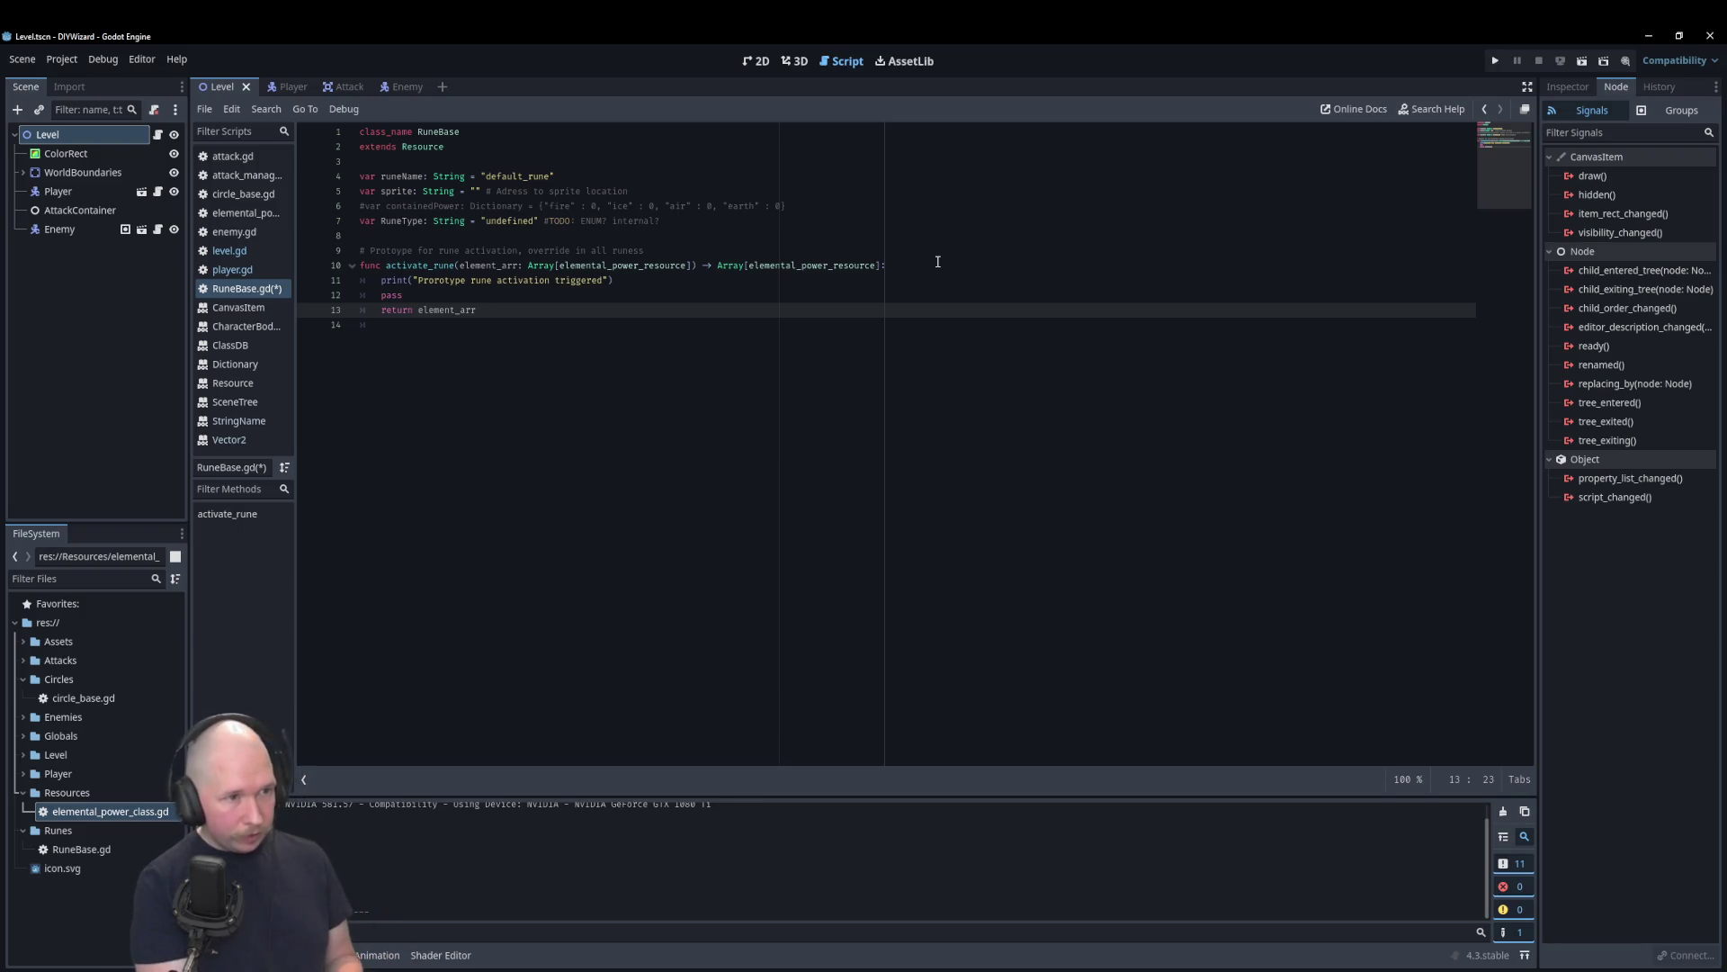
key(ctrl+s)
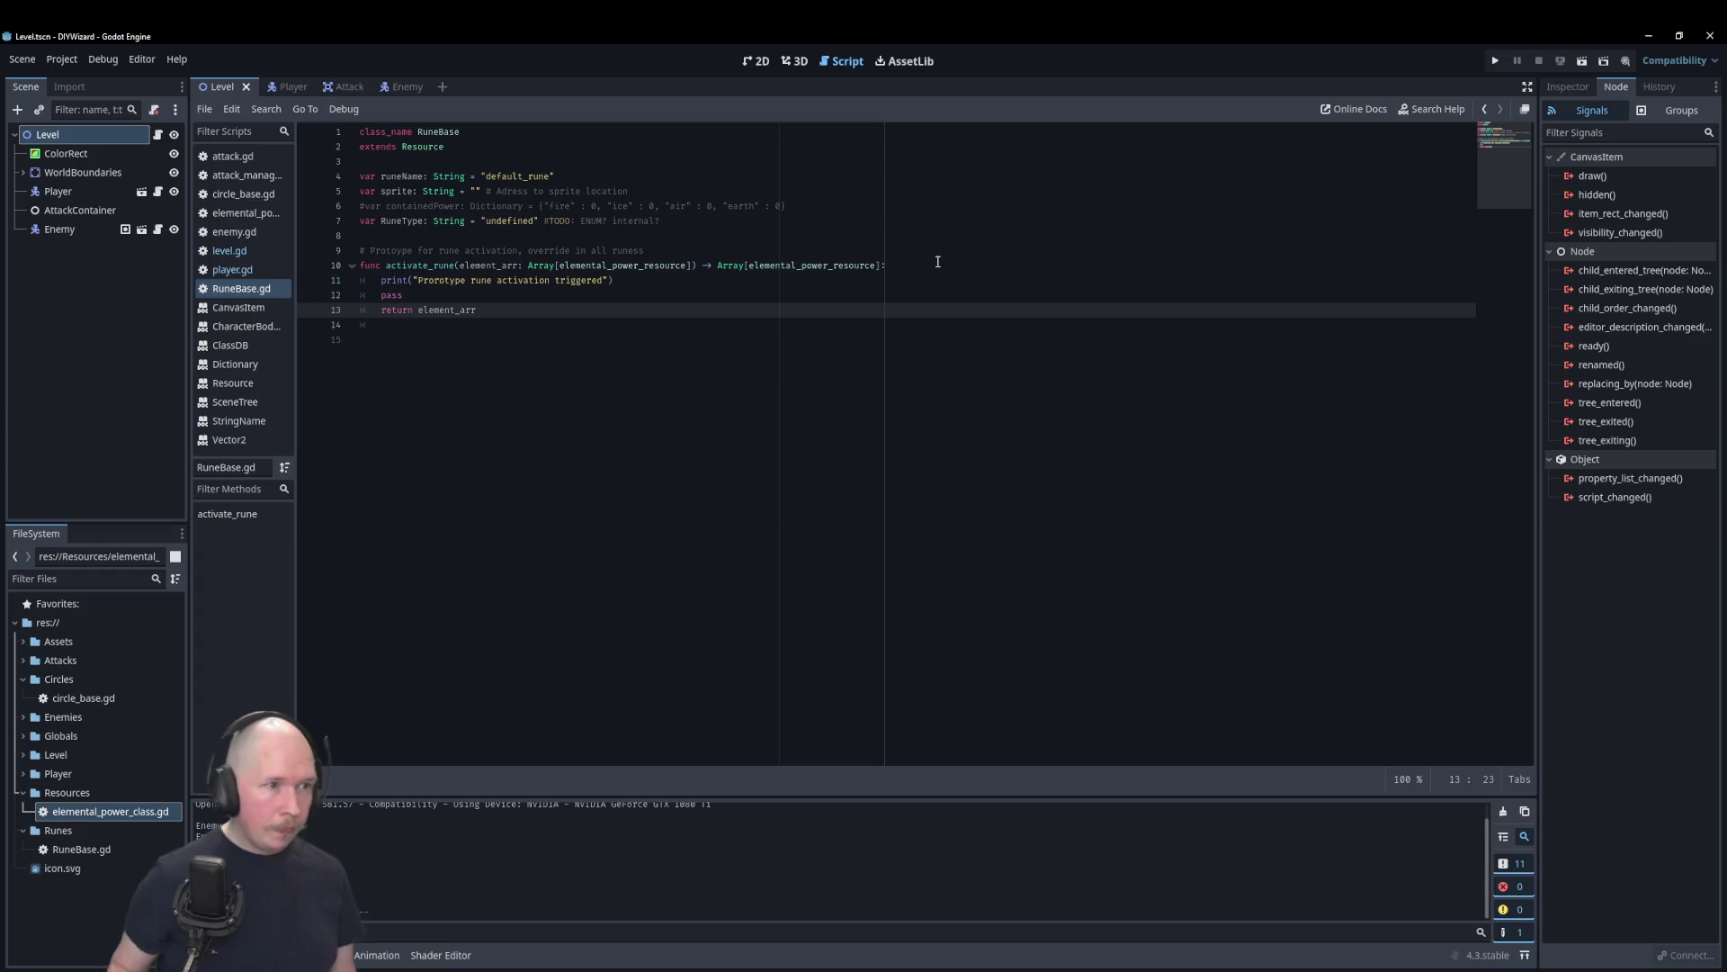
click(446, 281)
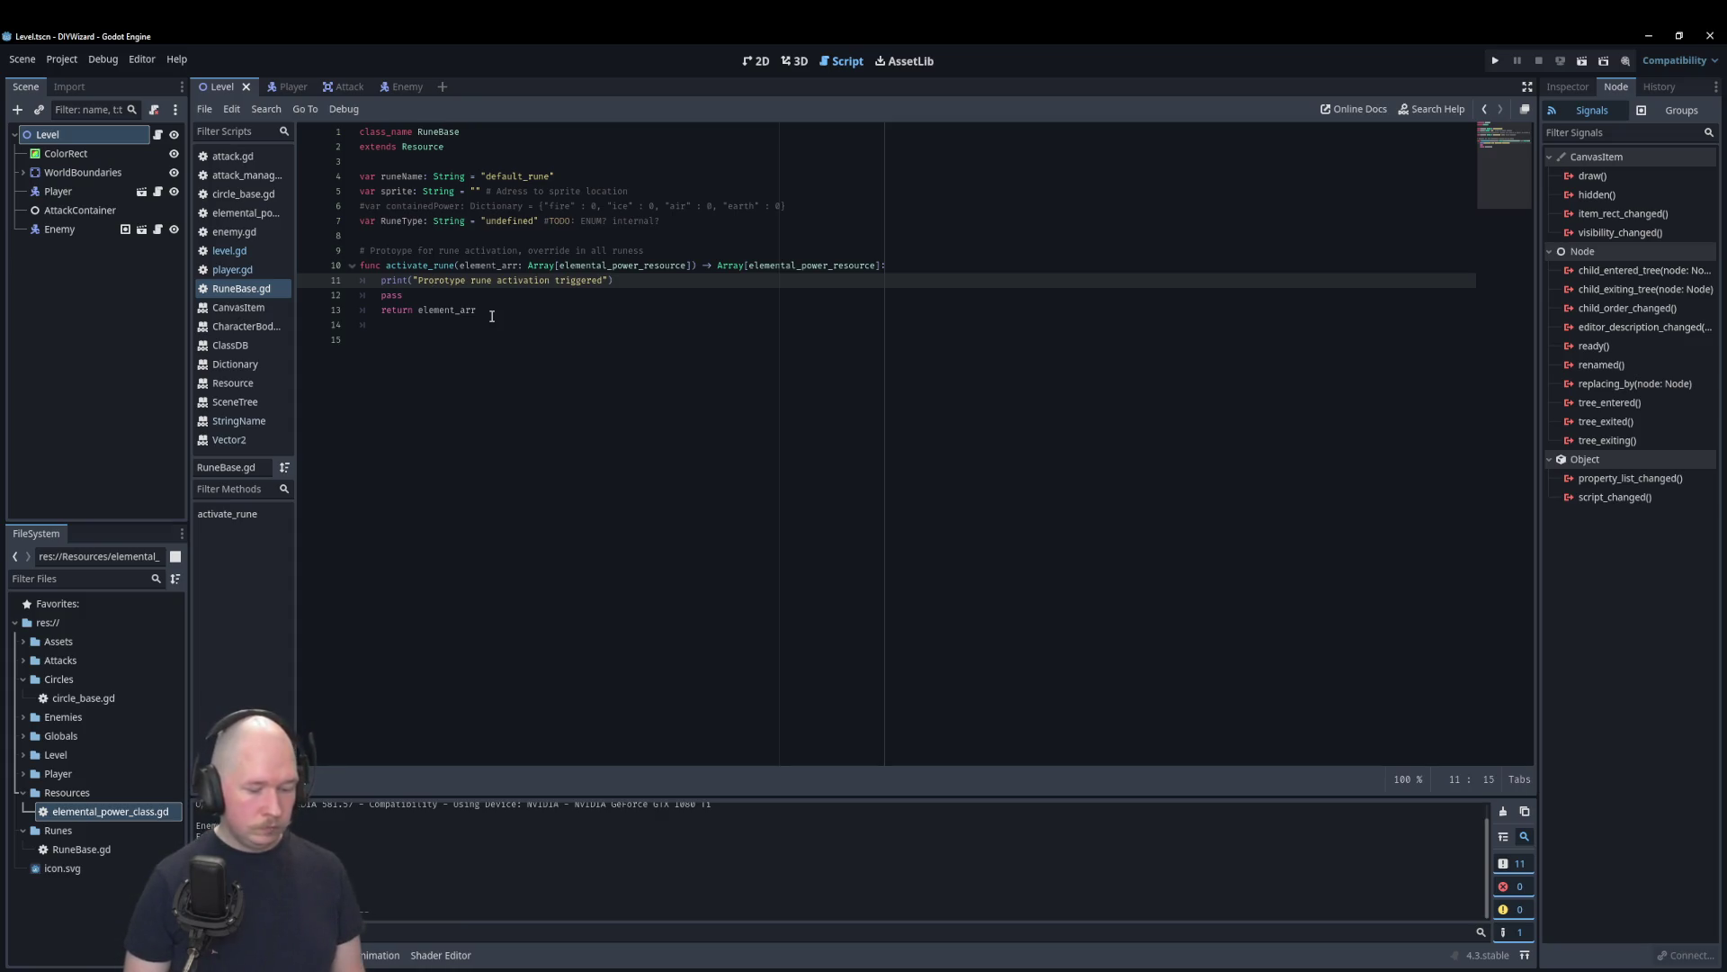
key(Right)
click(492, 316)
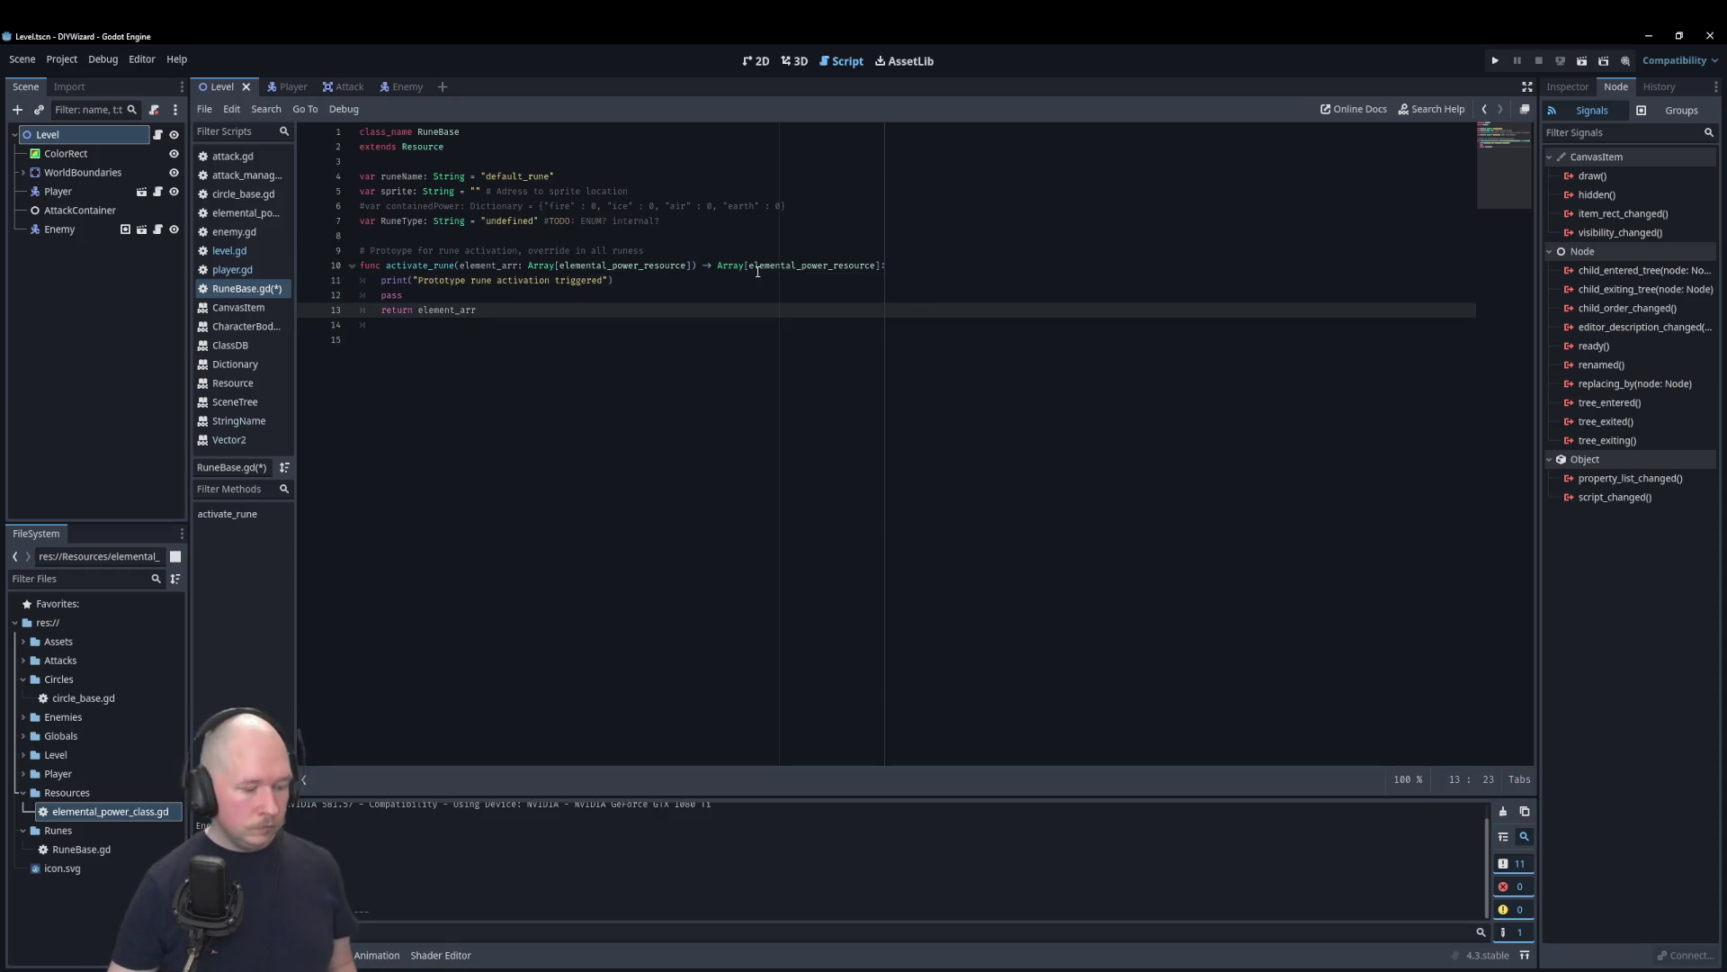
key(ctrl+s)
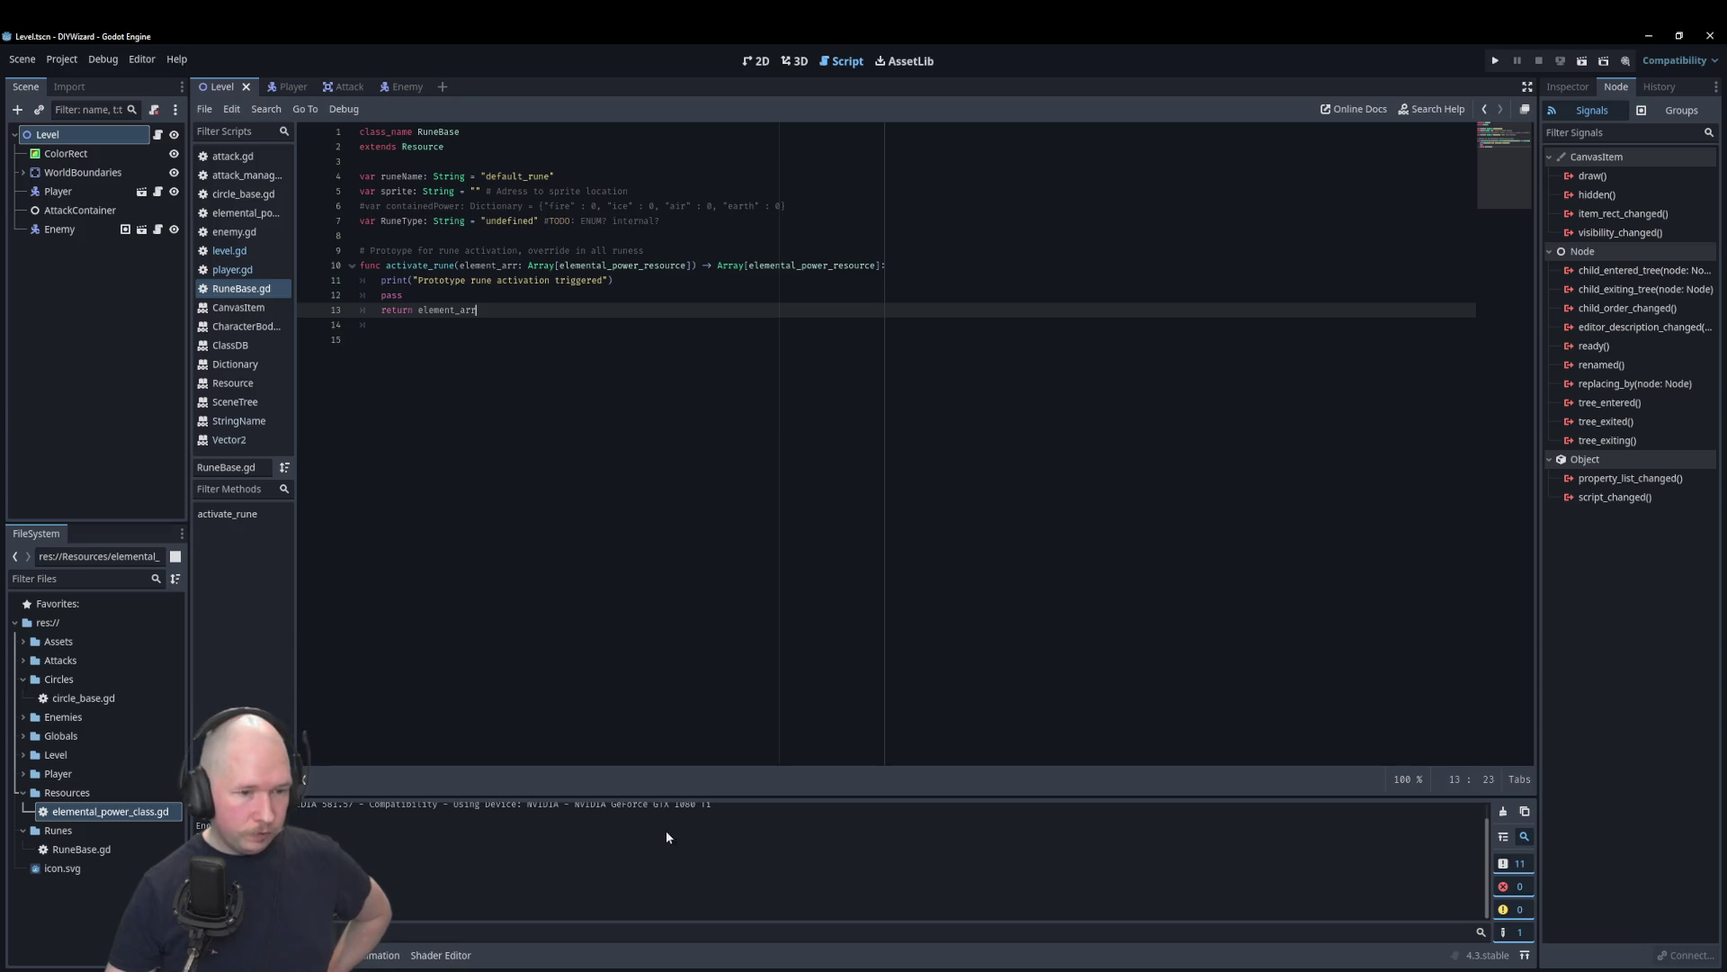
key(alt+Tab)
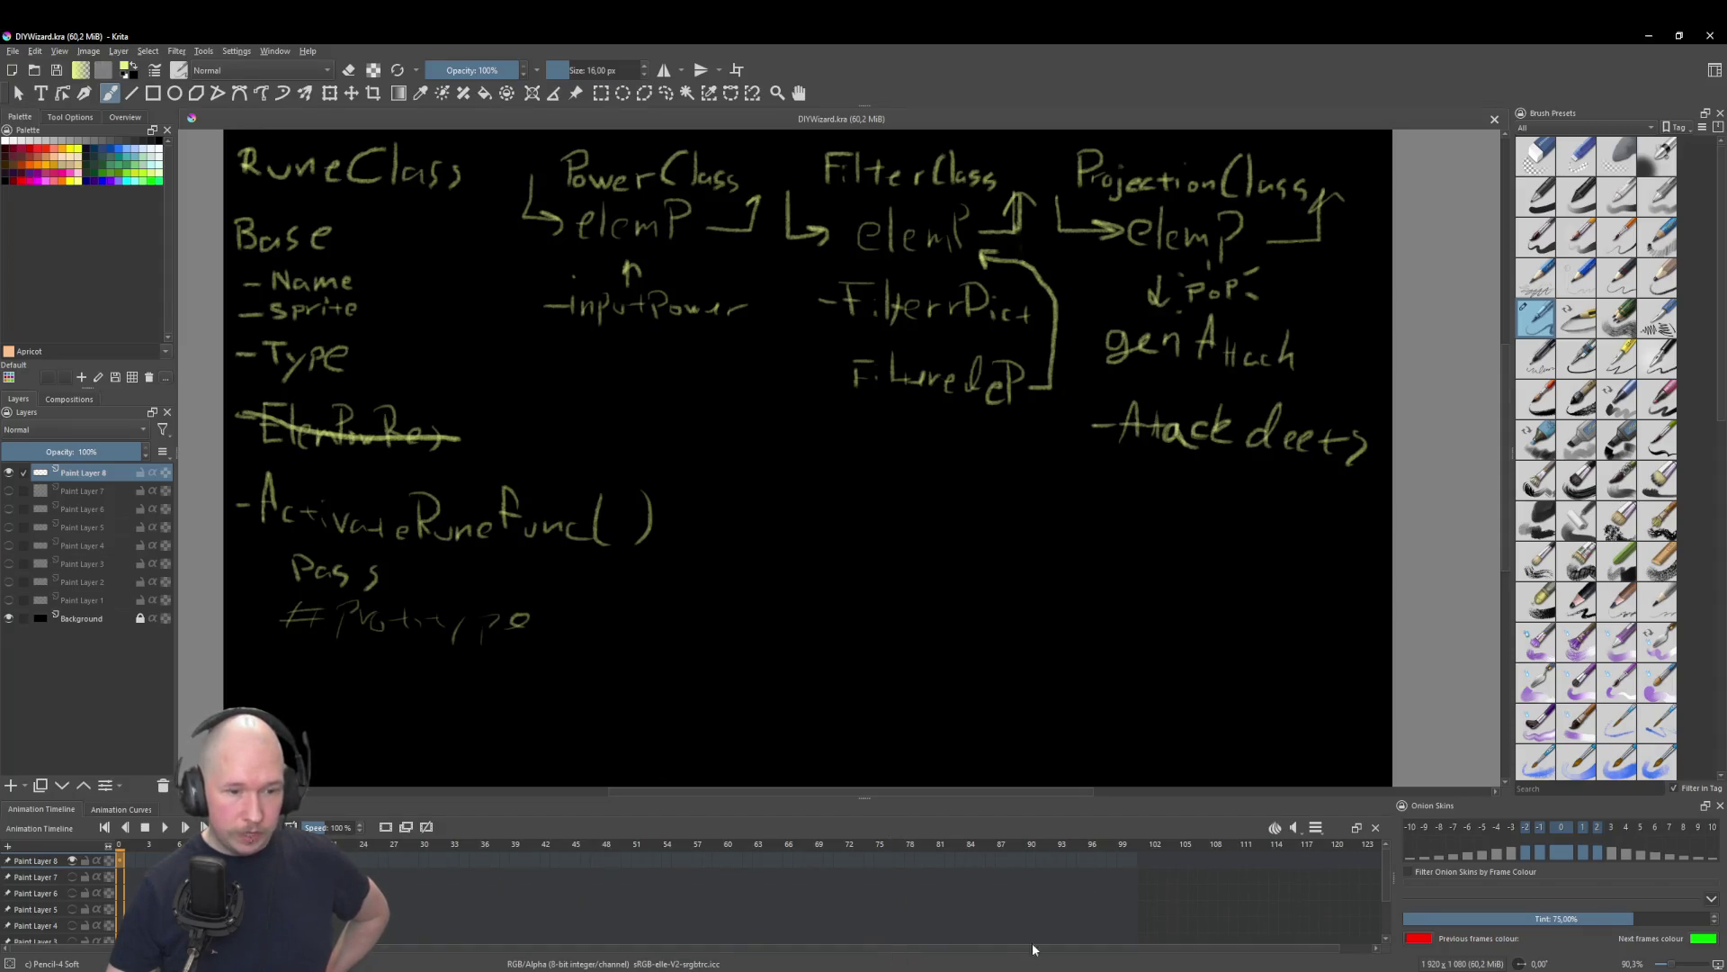
key(alt+Tab)
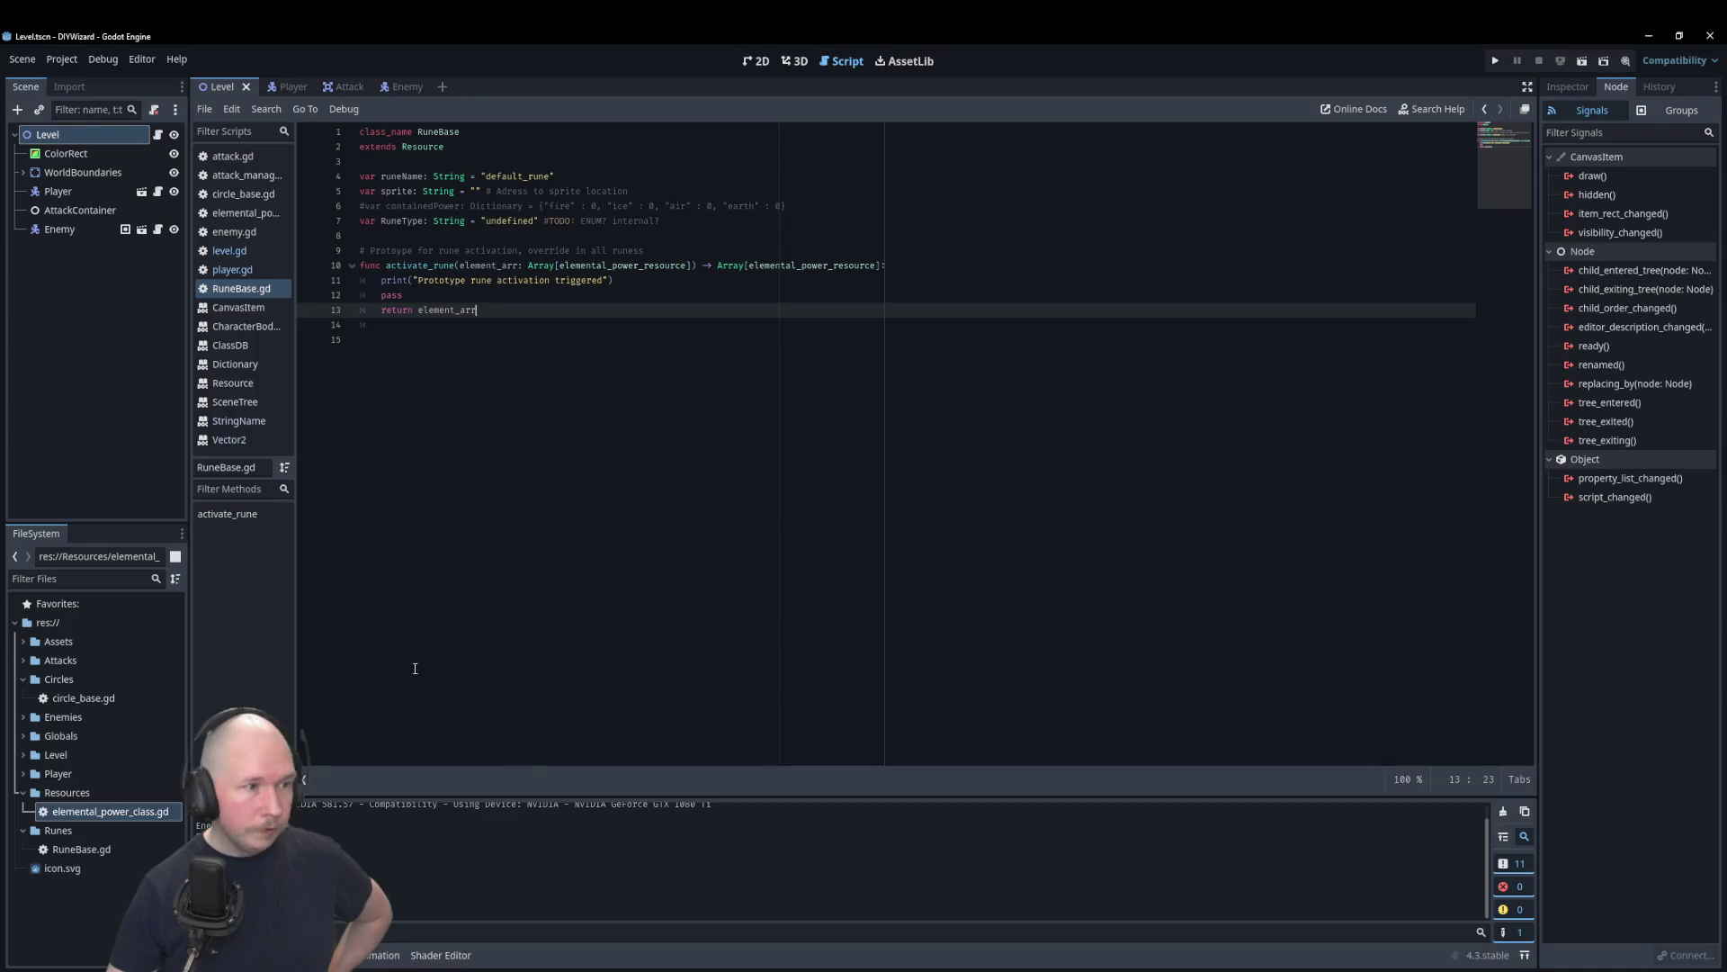
Step: Start a new script inside the Runes folder of the FileSystem dock
right_click(79, 792)
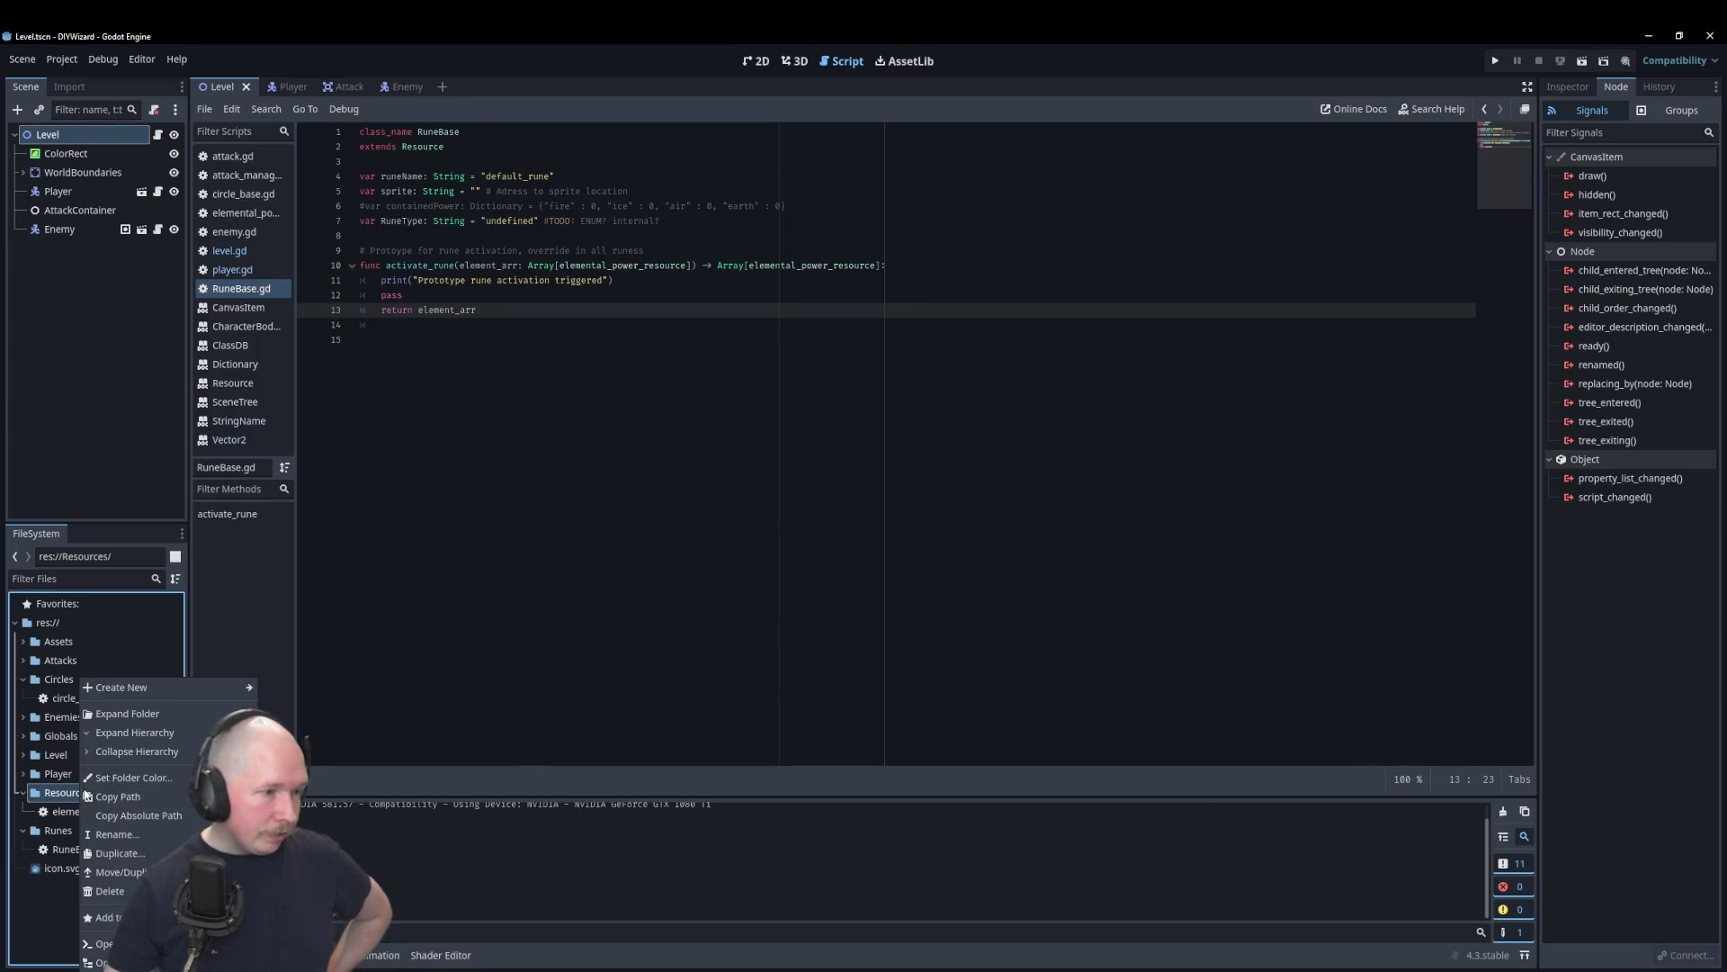
click(477, 689)
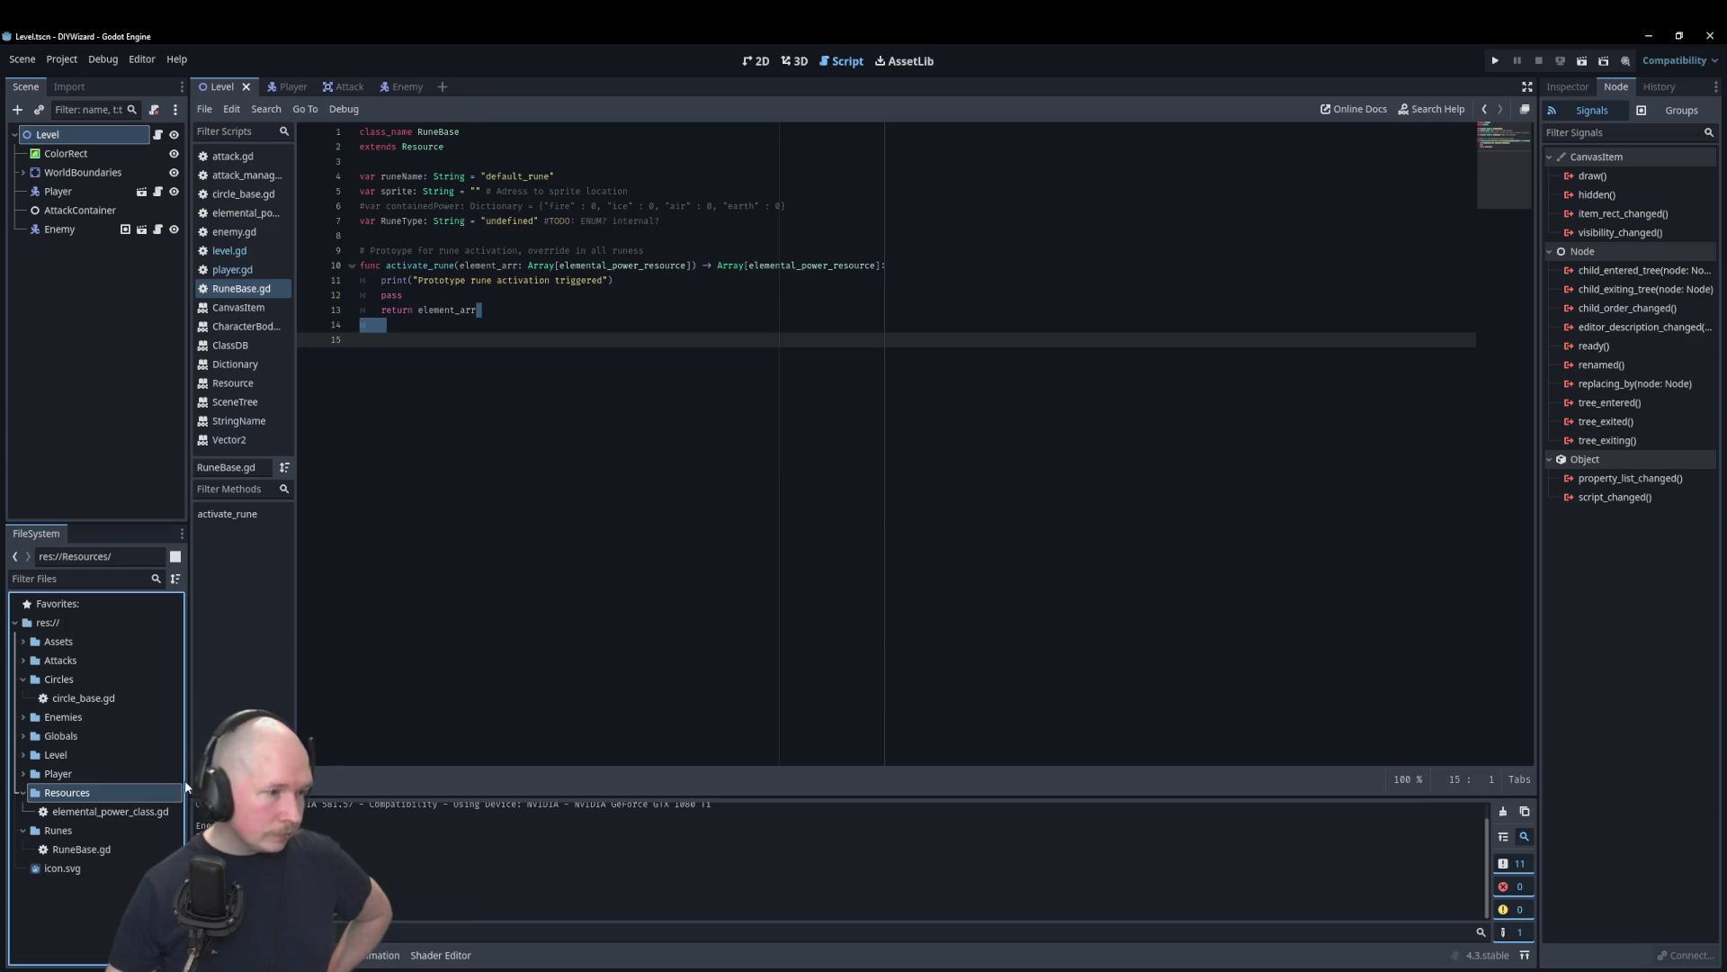
click(56, 816)
right_click(56, 819)
mouse_move(97, 687)
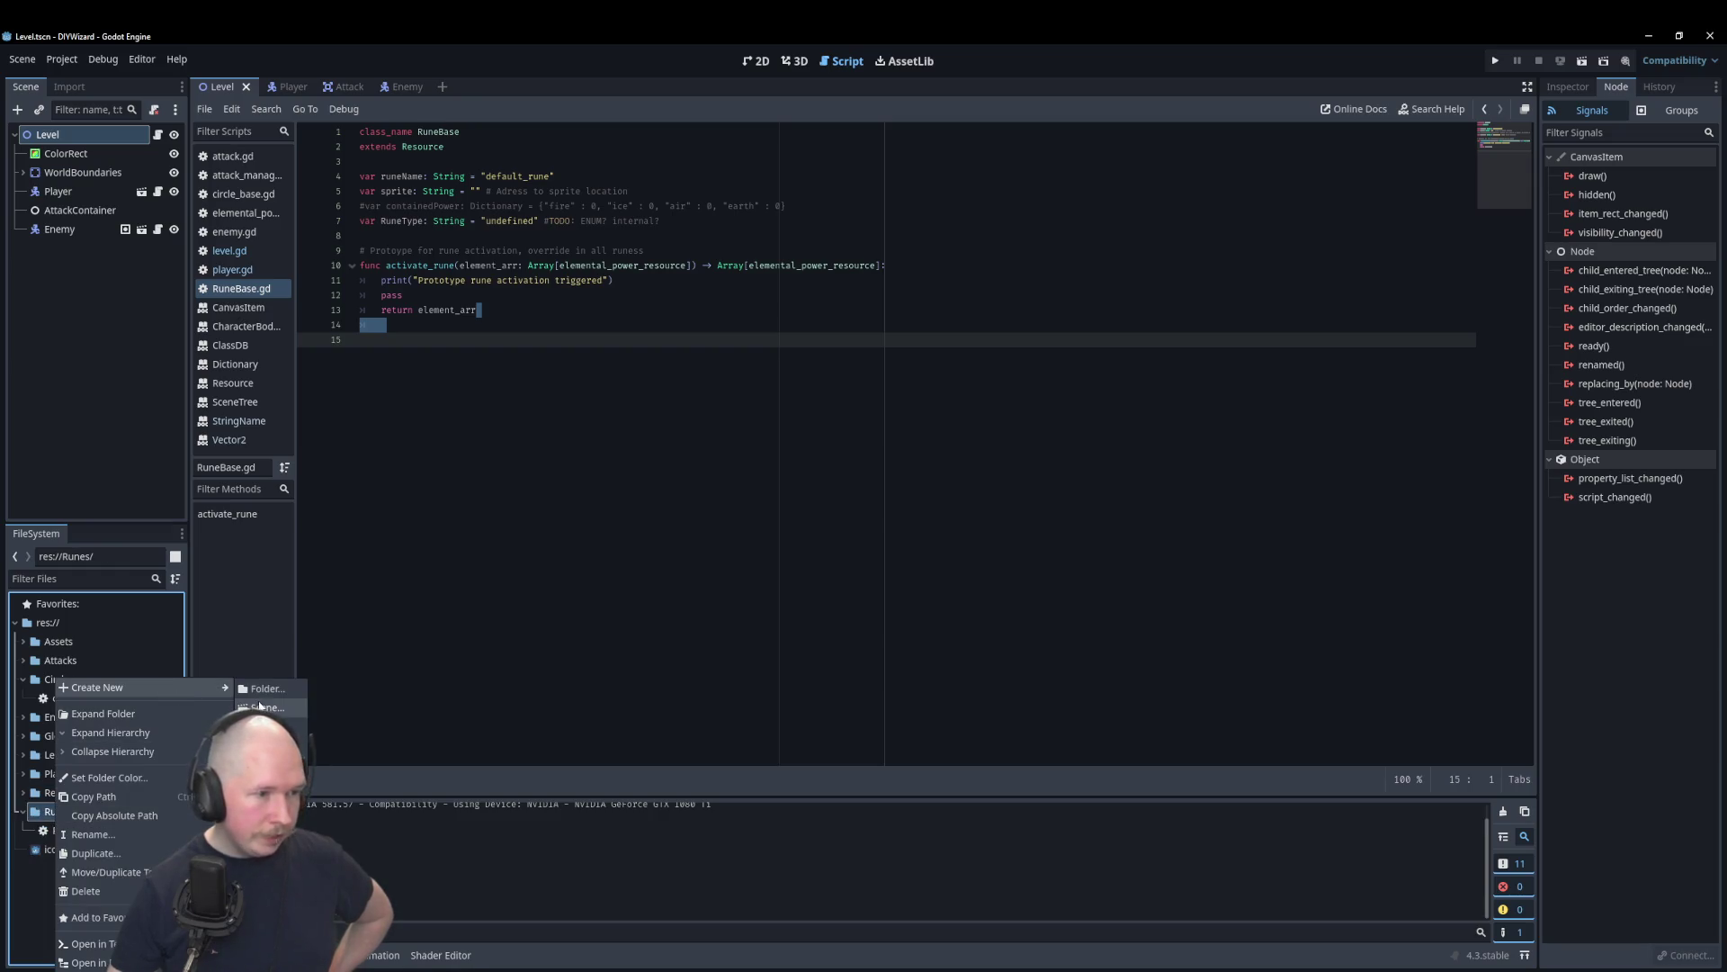
click(261, 724)
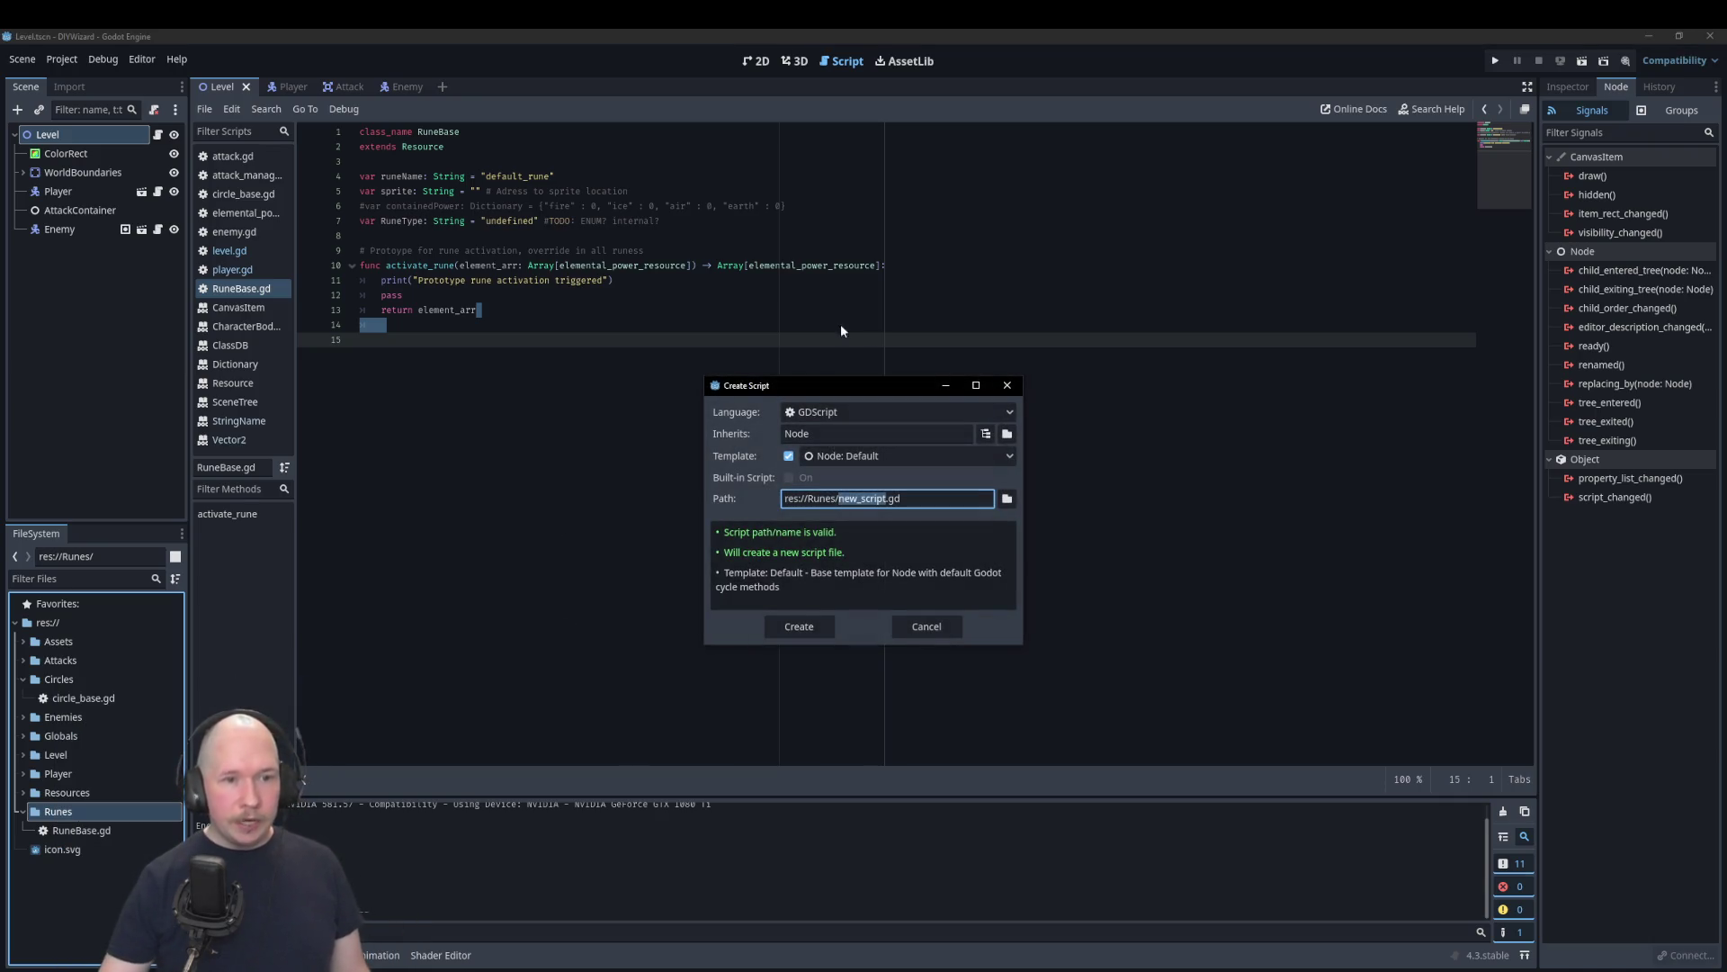
Step: Set the script to inherit RuneBase, name it power_source_class.gd, and create it
drag(930, 441, 722, 428)
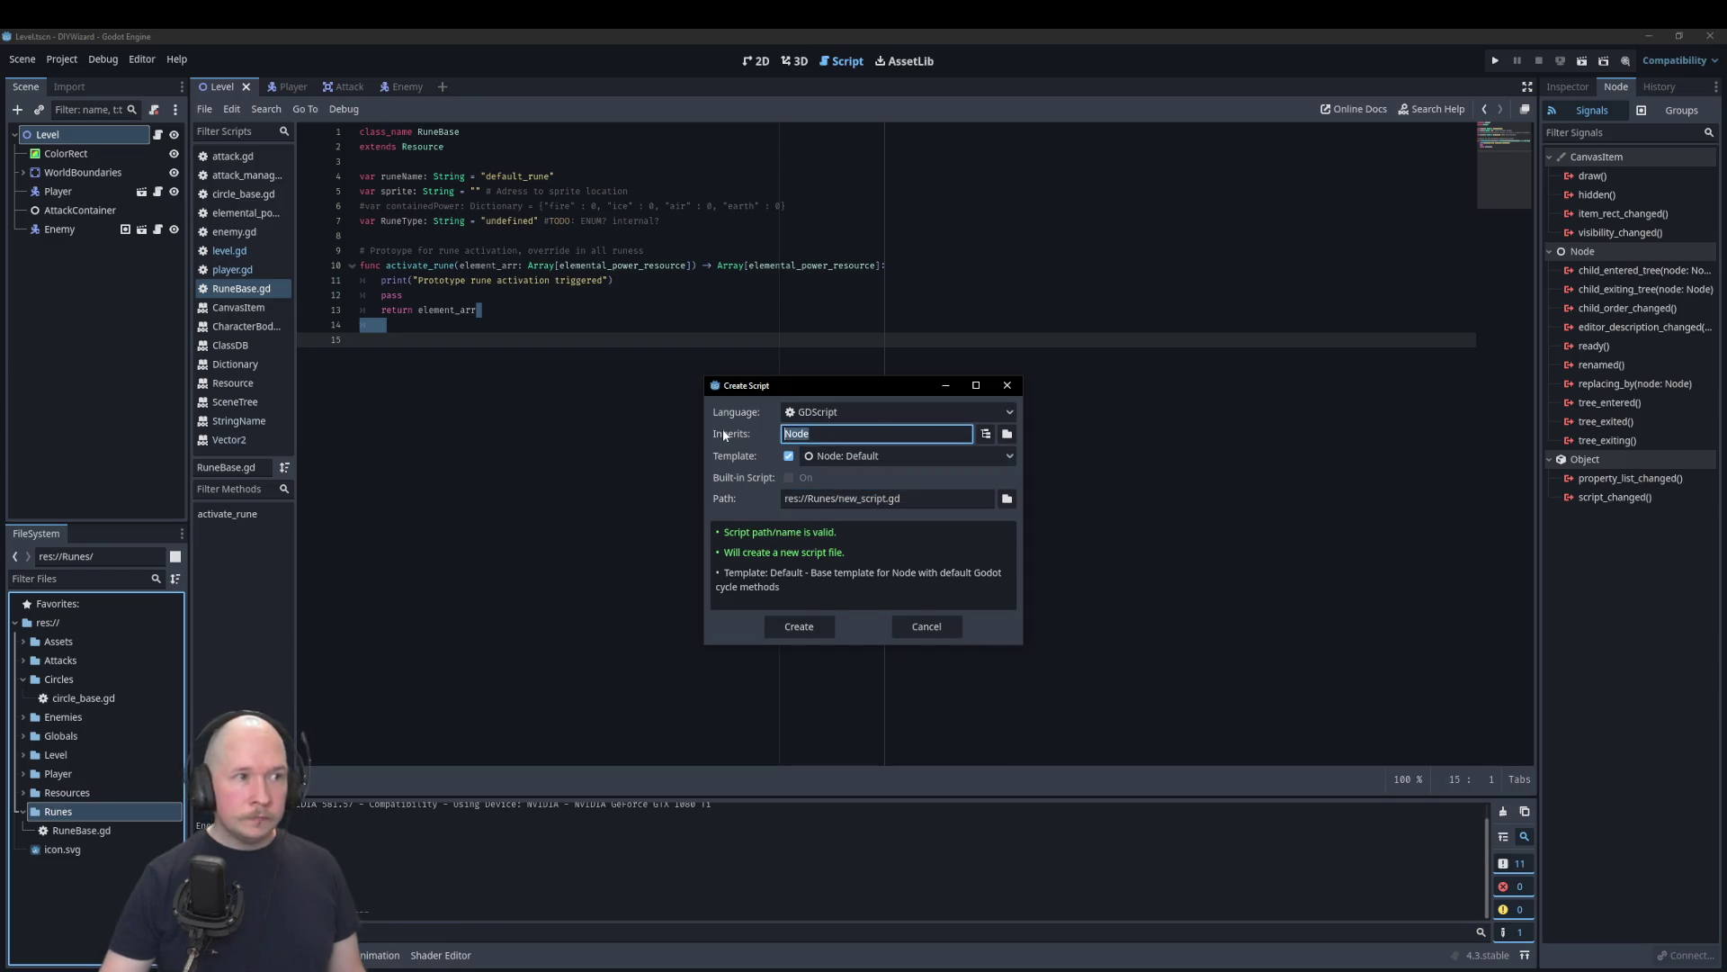
text(rune)
key(BackSpace)
key(BackSpace)
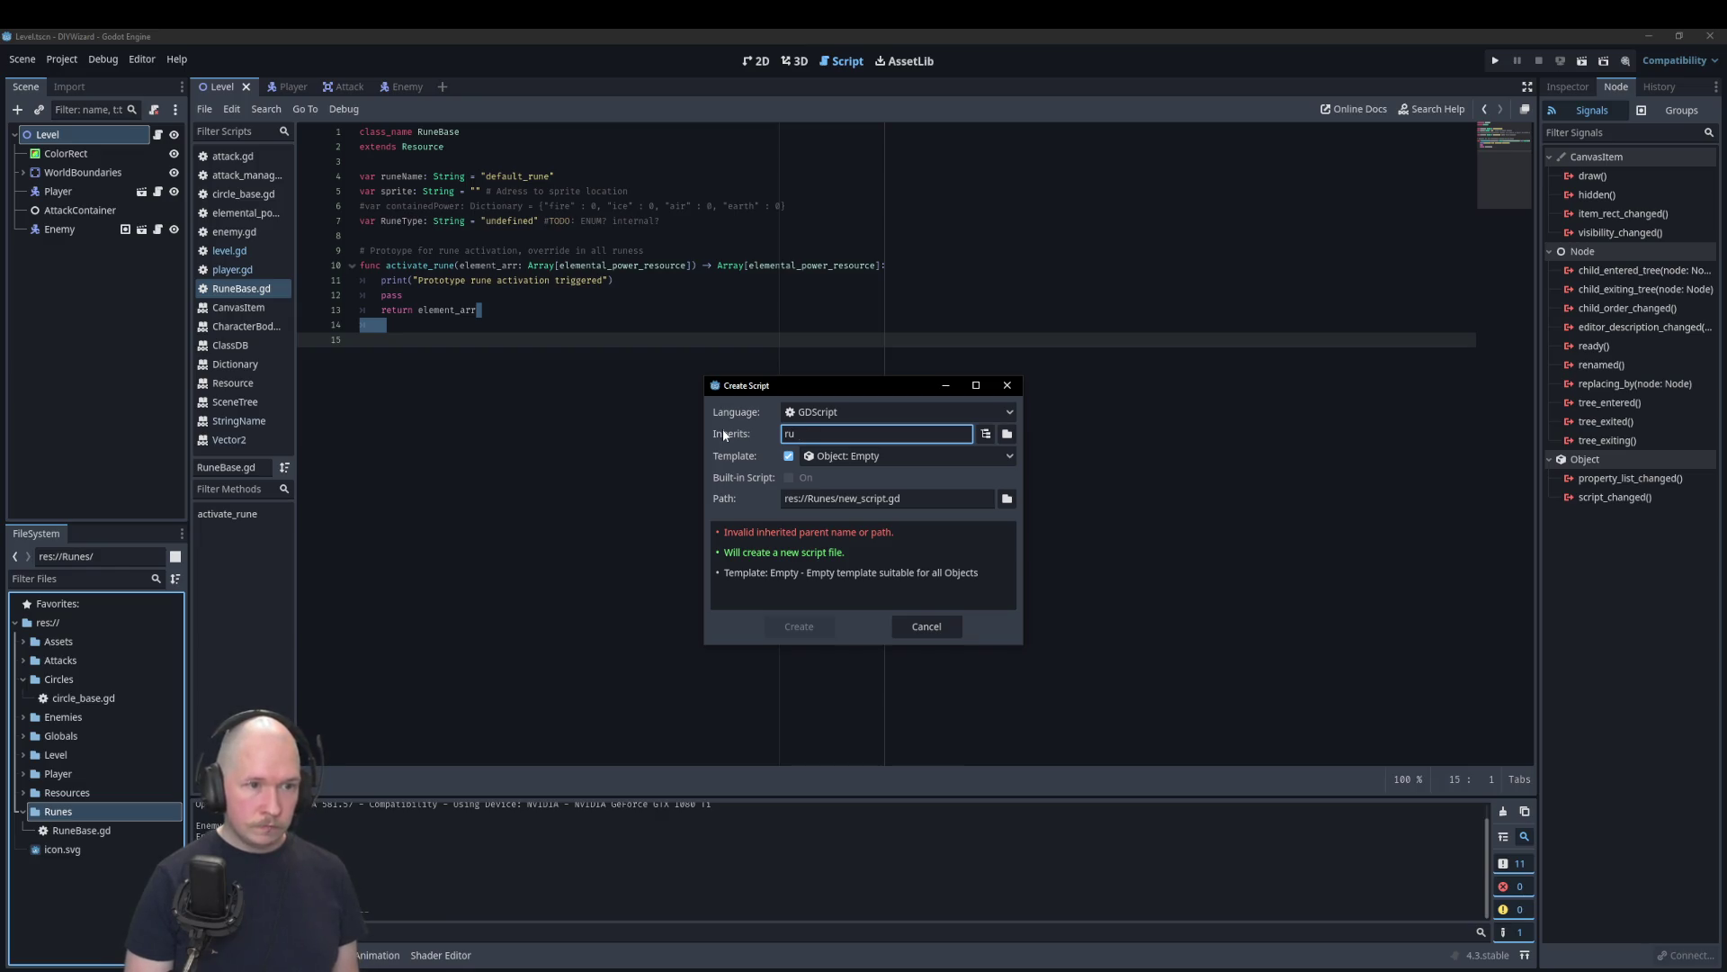
text(Rune)
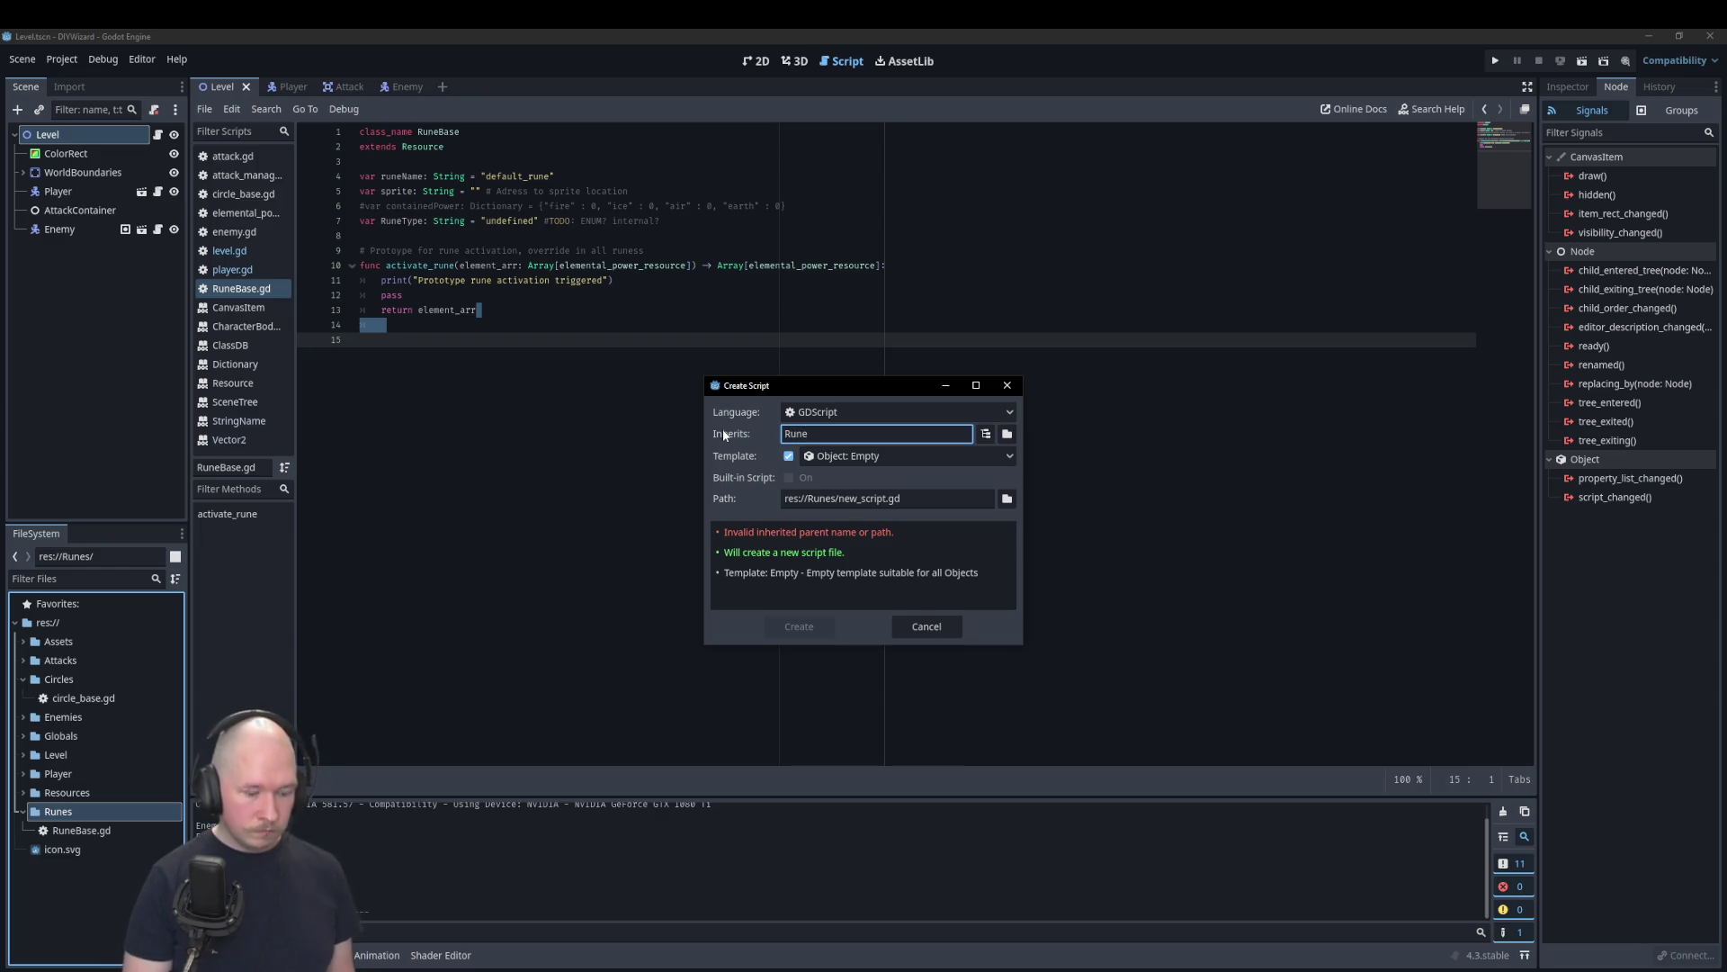
text(Base)
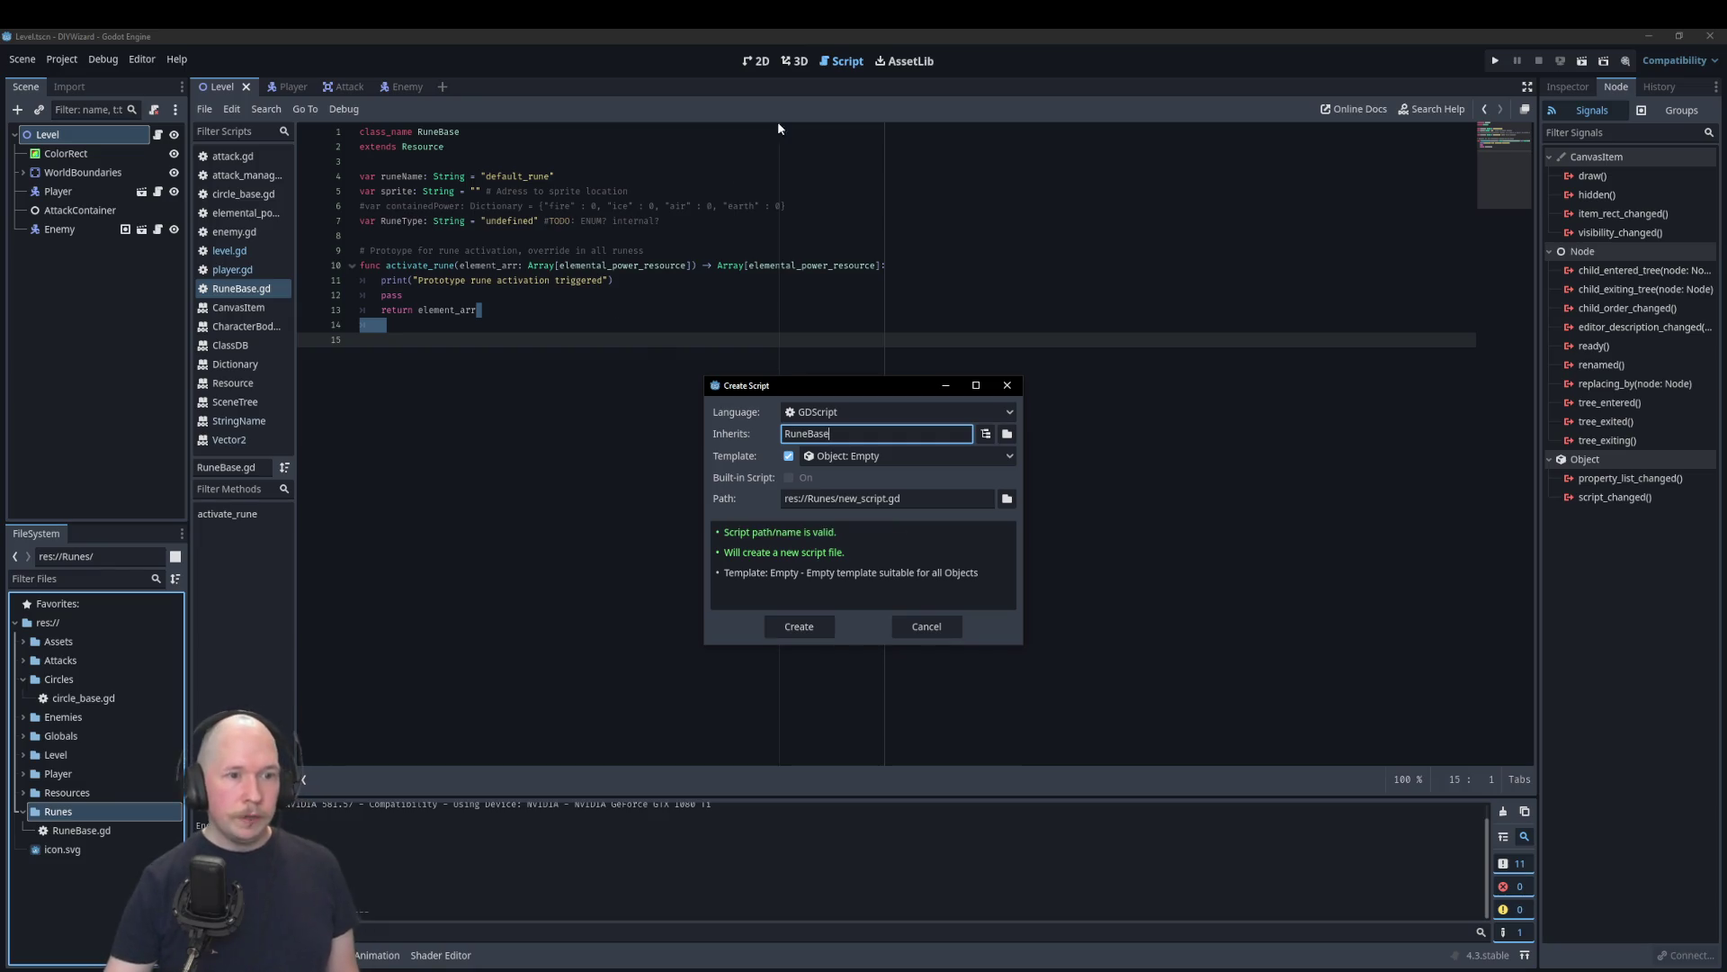
click(870, 502)
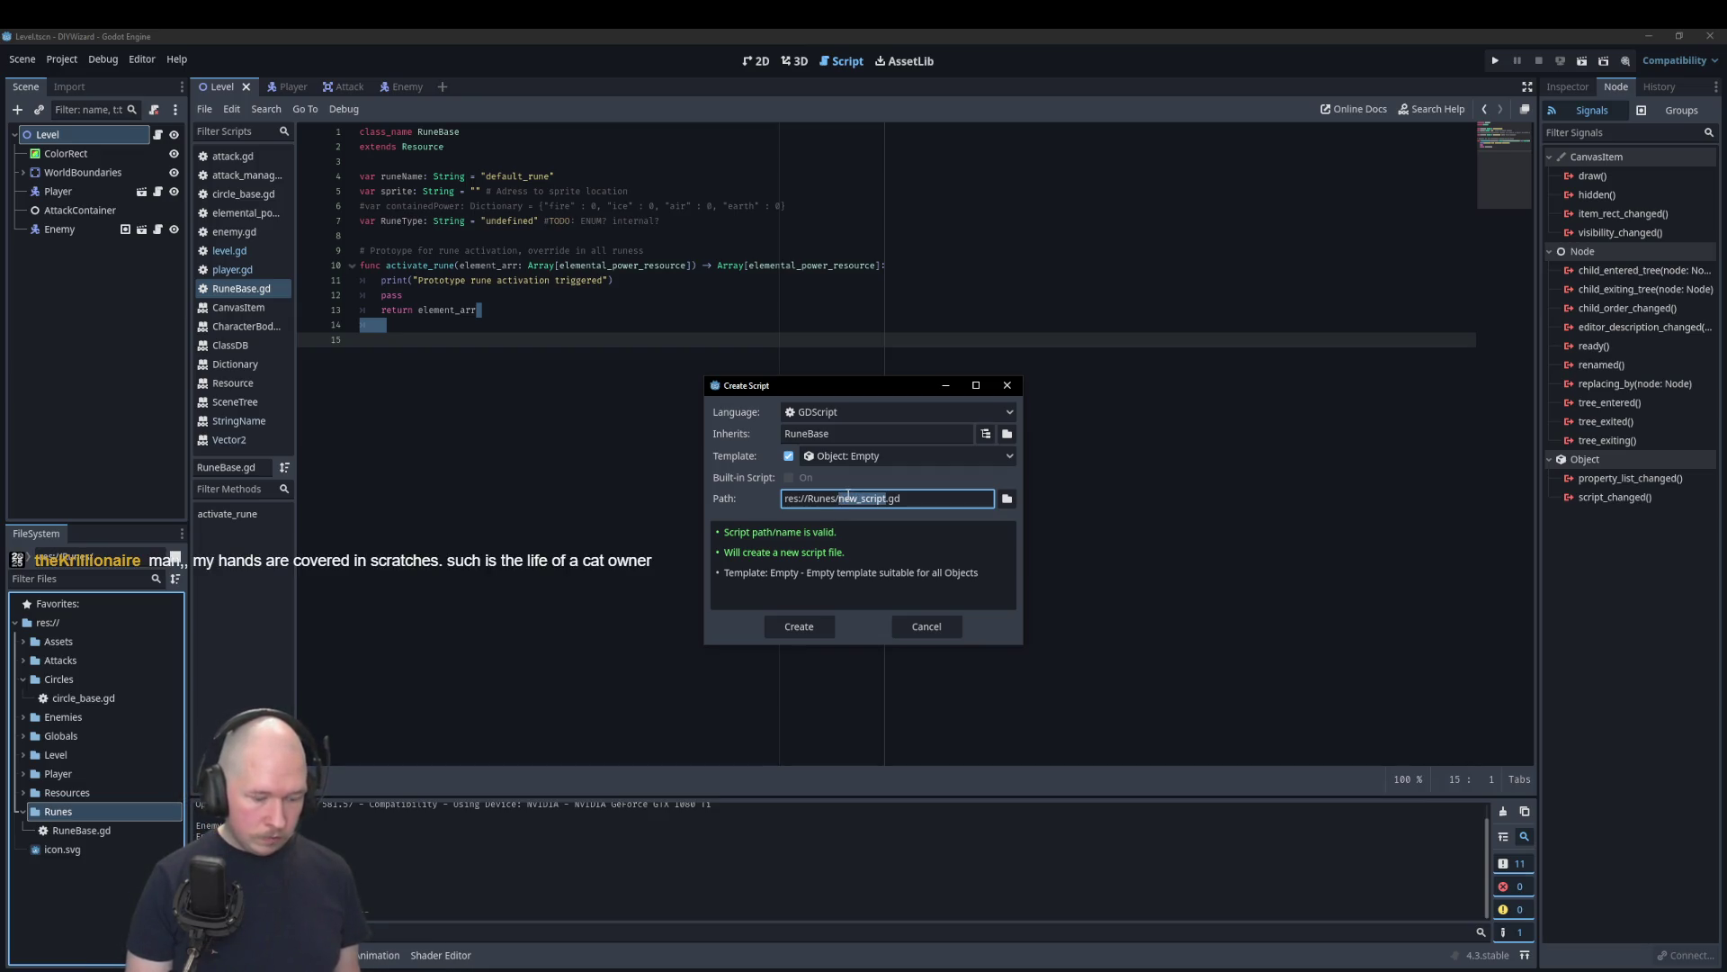
text(power_so)
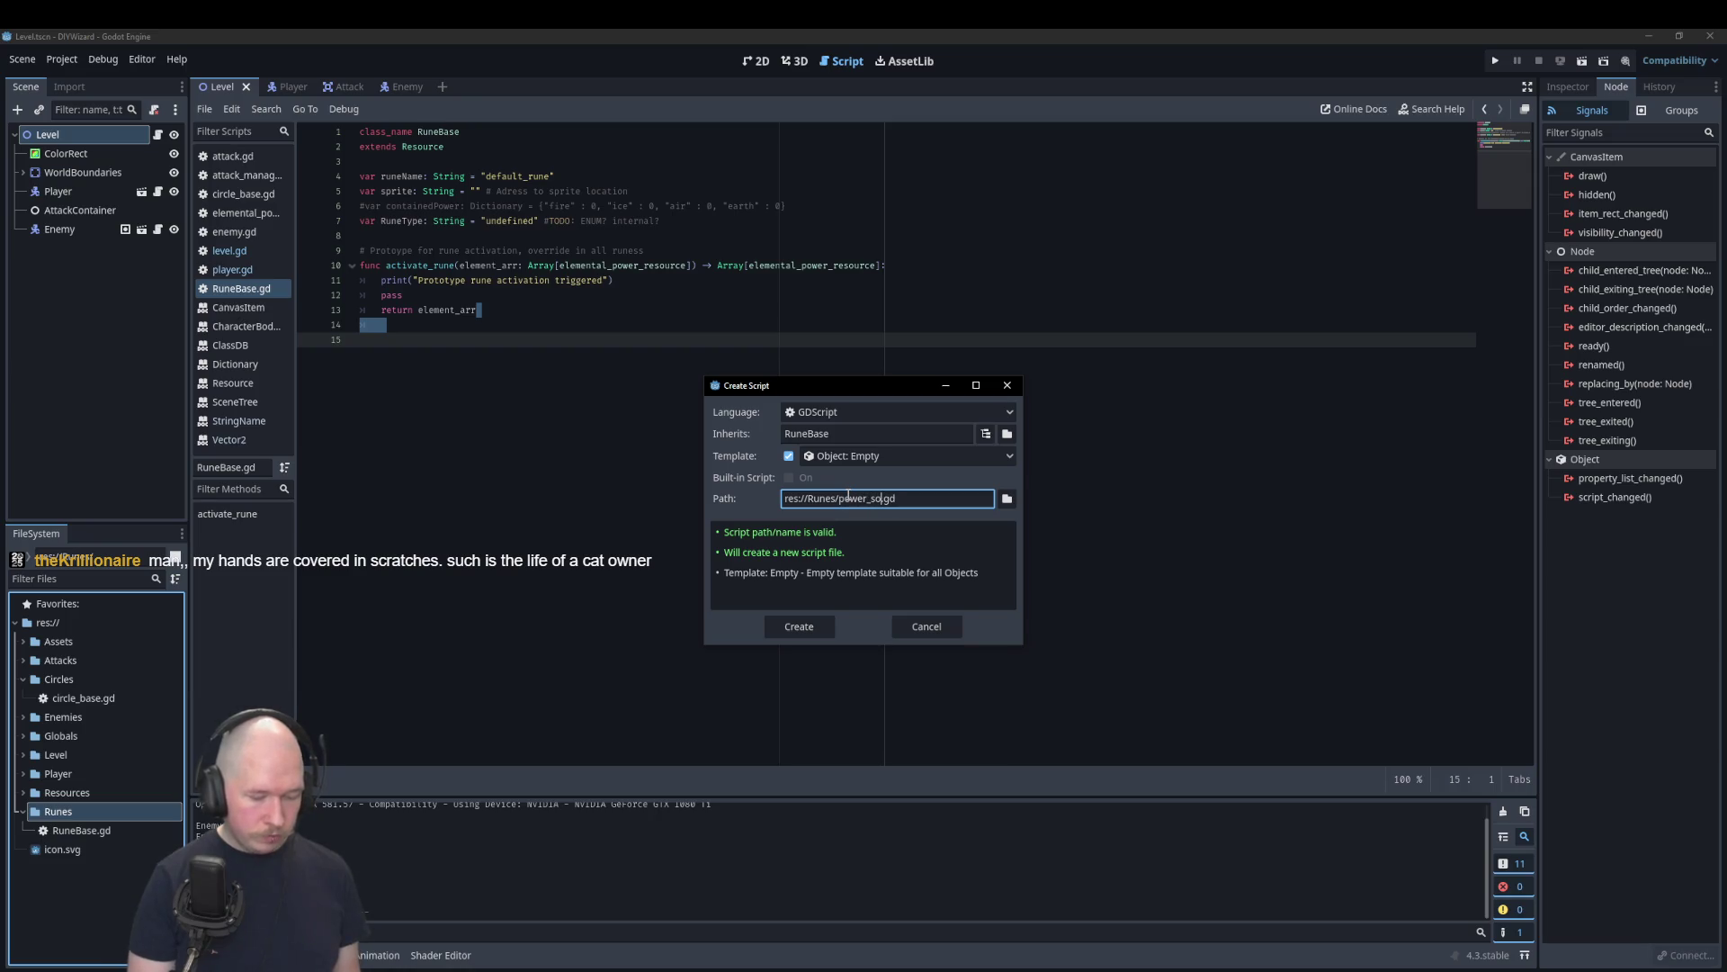
text(rce)
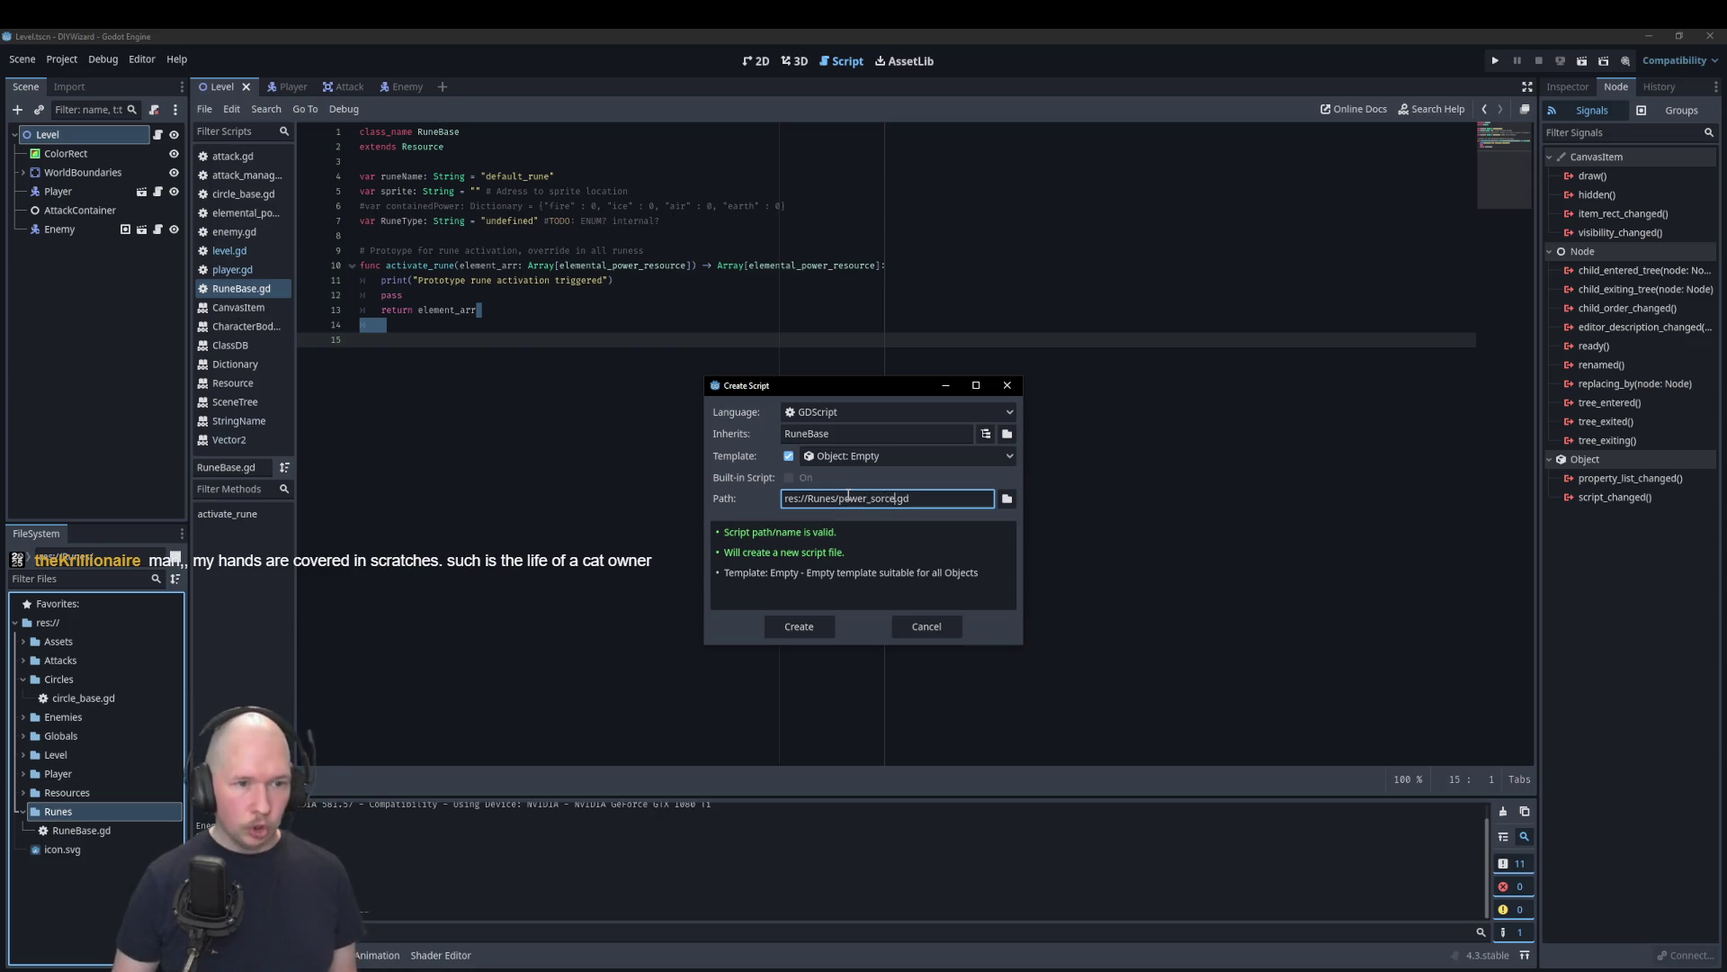
key(BackSpace)
key(BackSpace)
key(BackSpace)
text(urce)
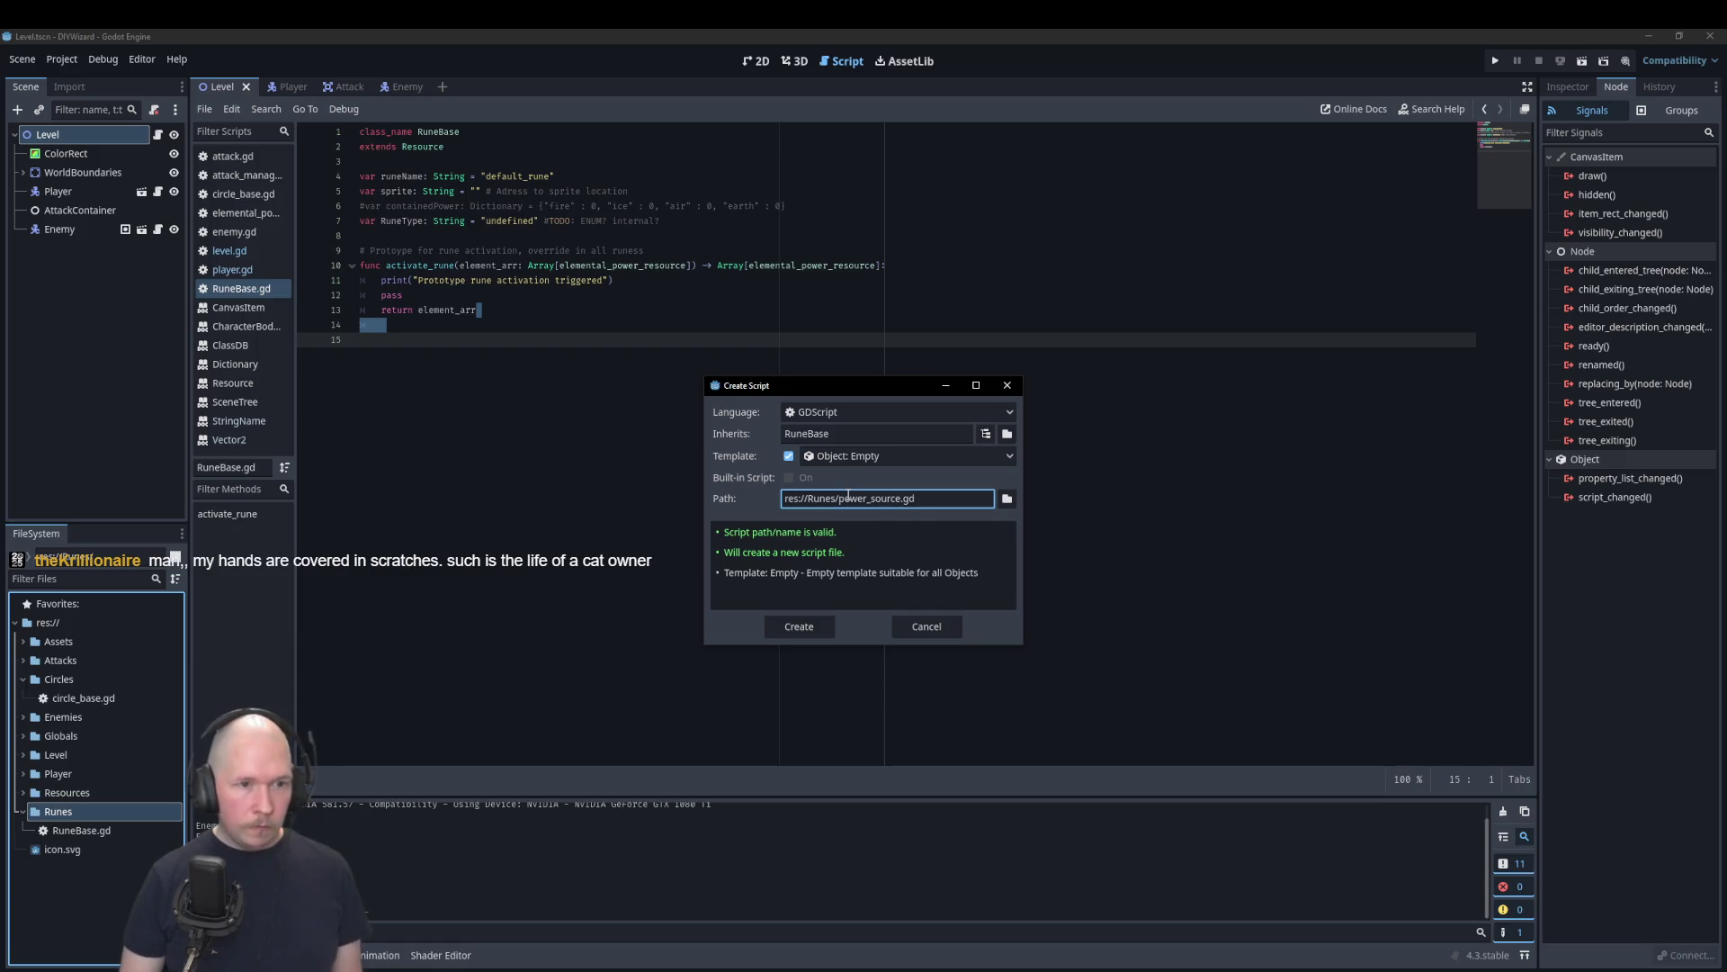
text(_class)
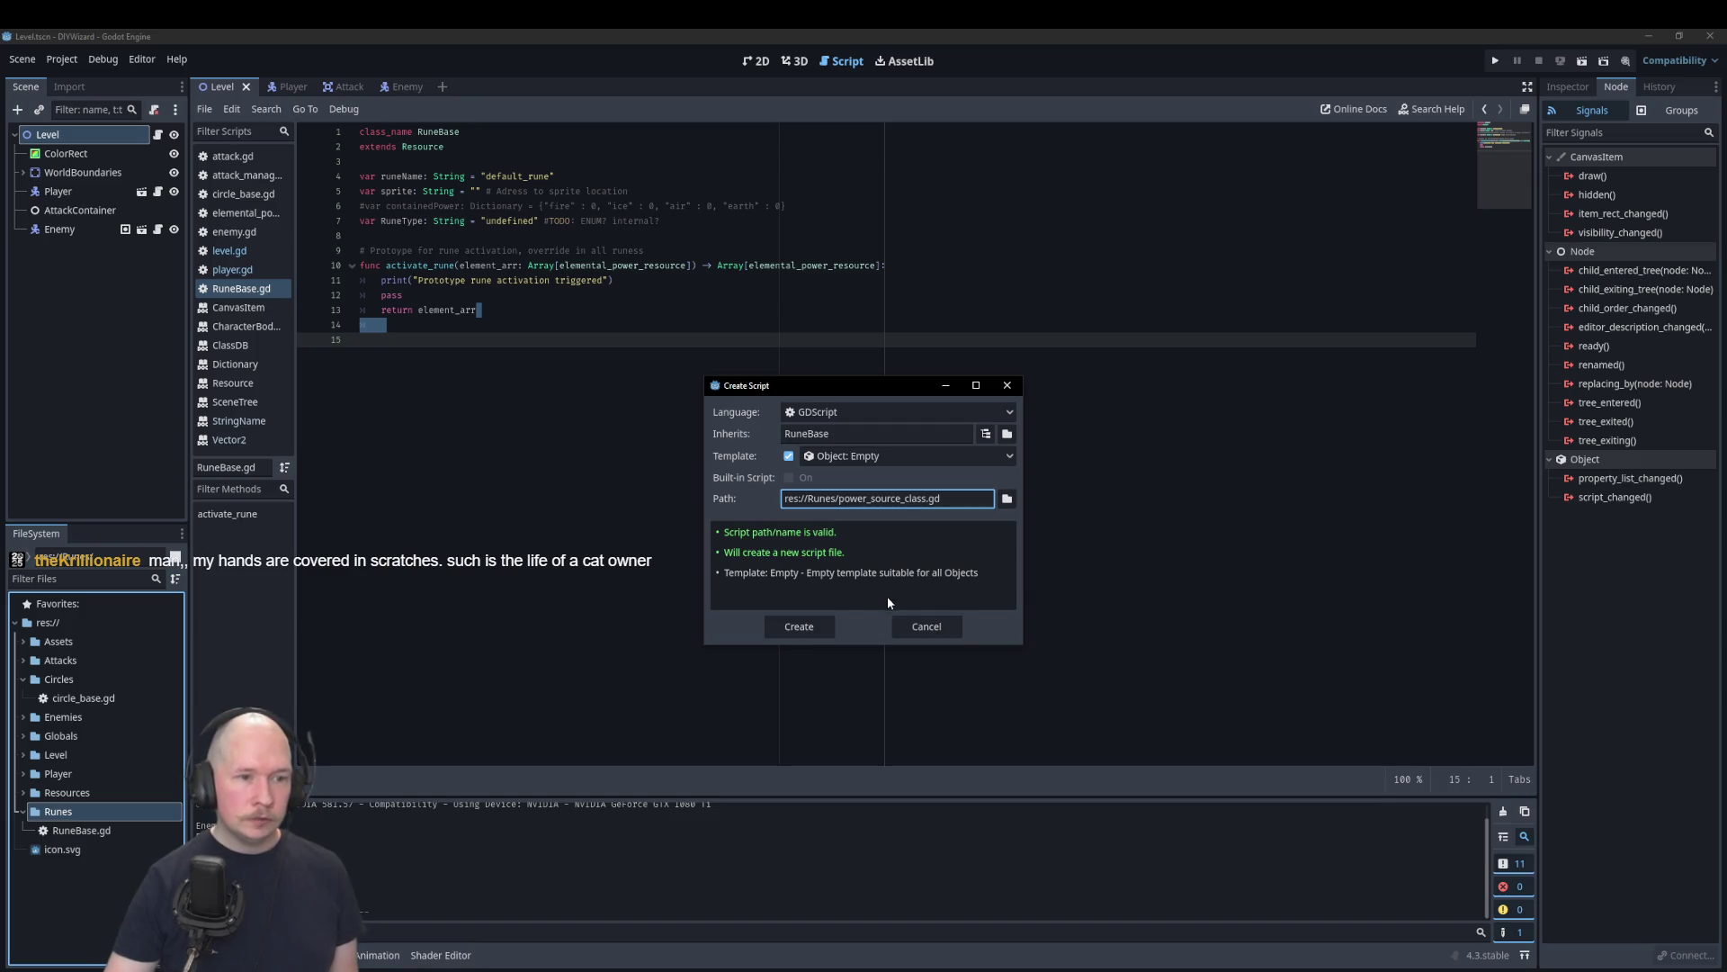
click(799, 626)
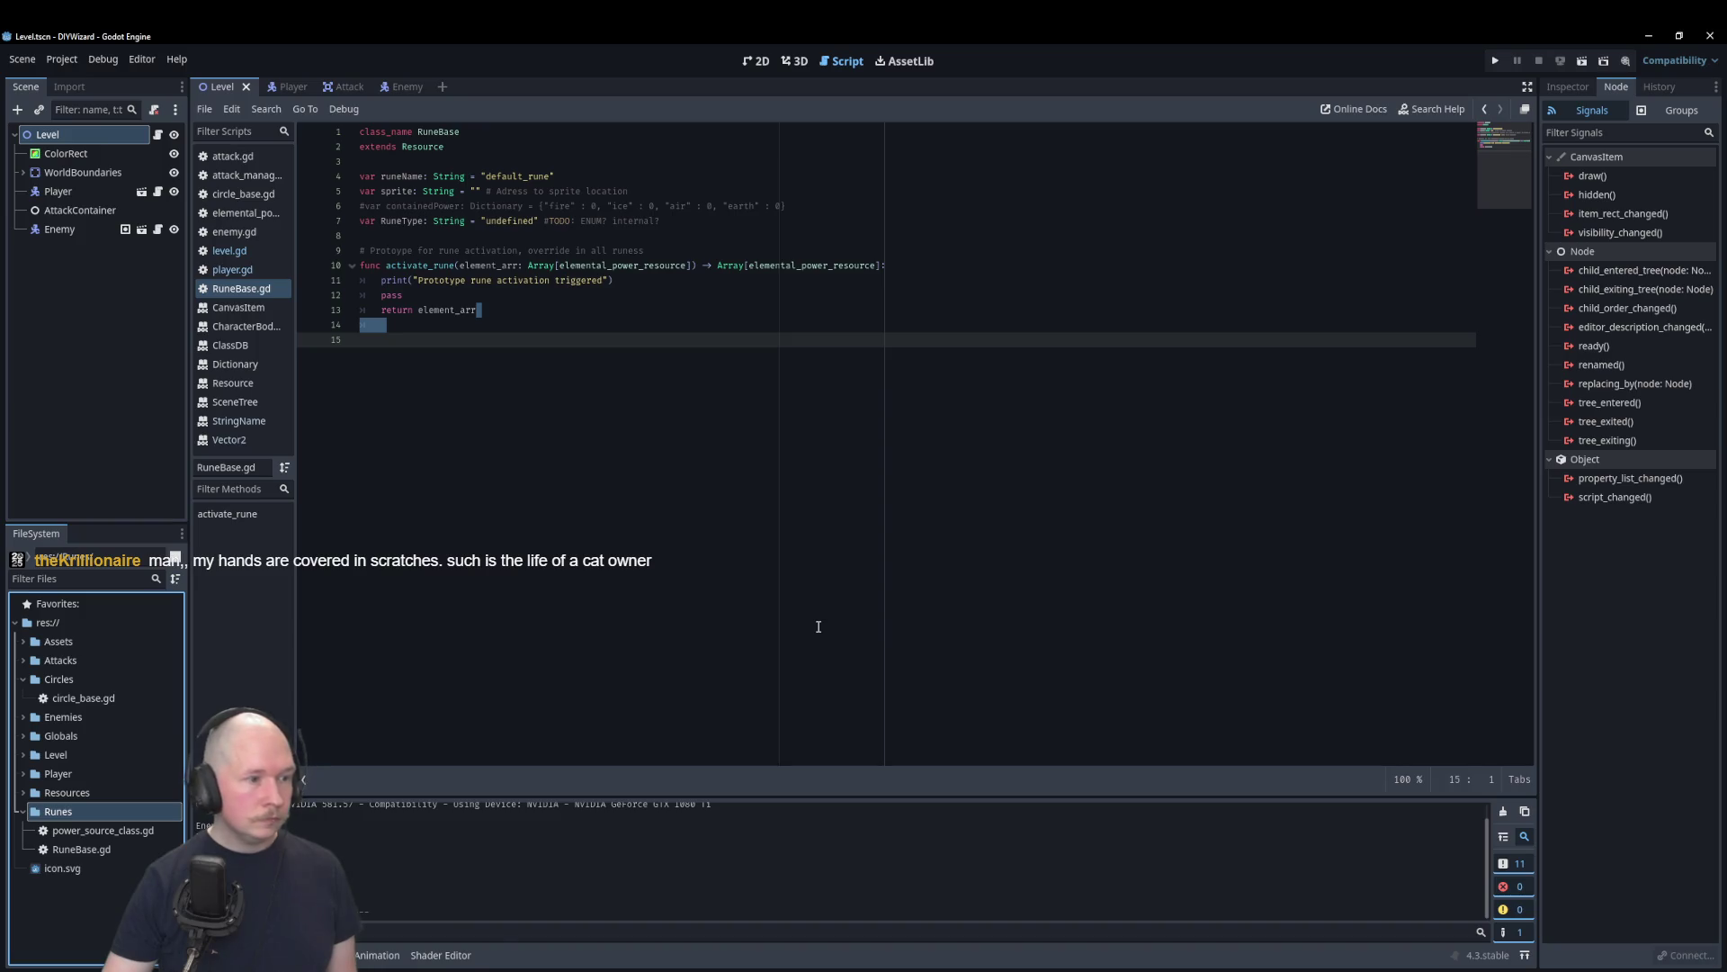
Step: Open power_source_class.gd and add class_name RunePowerSource above extends RuneBase, leaving a blank line below
double_click(122, 831)
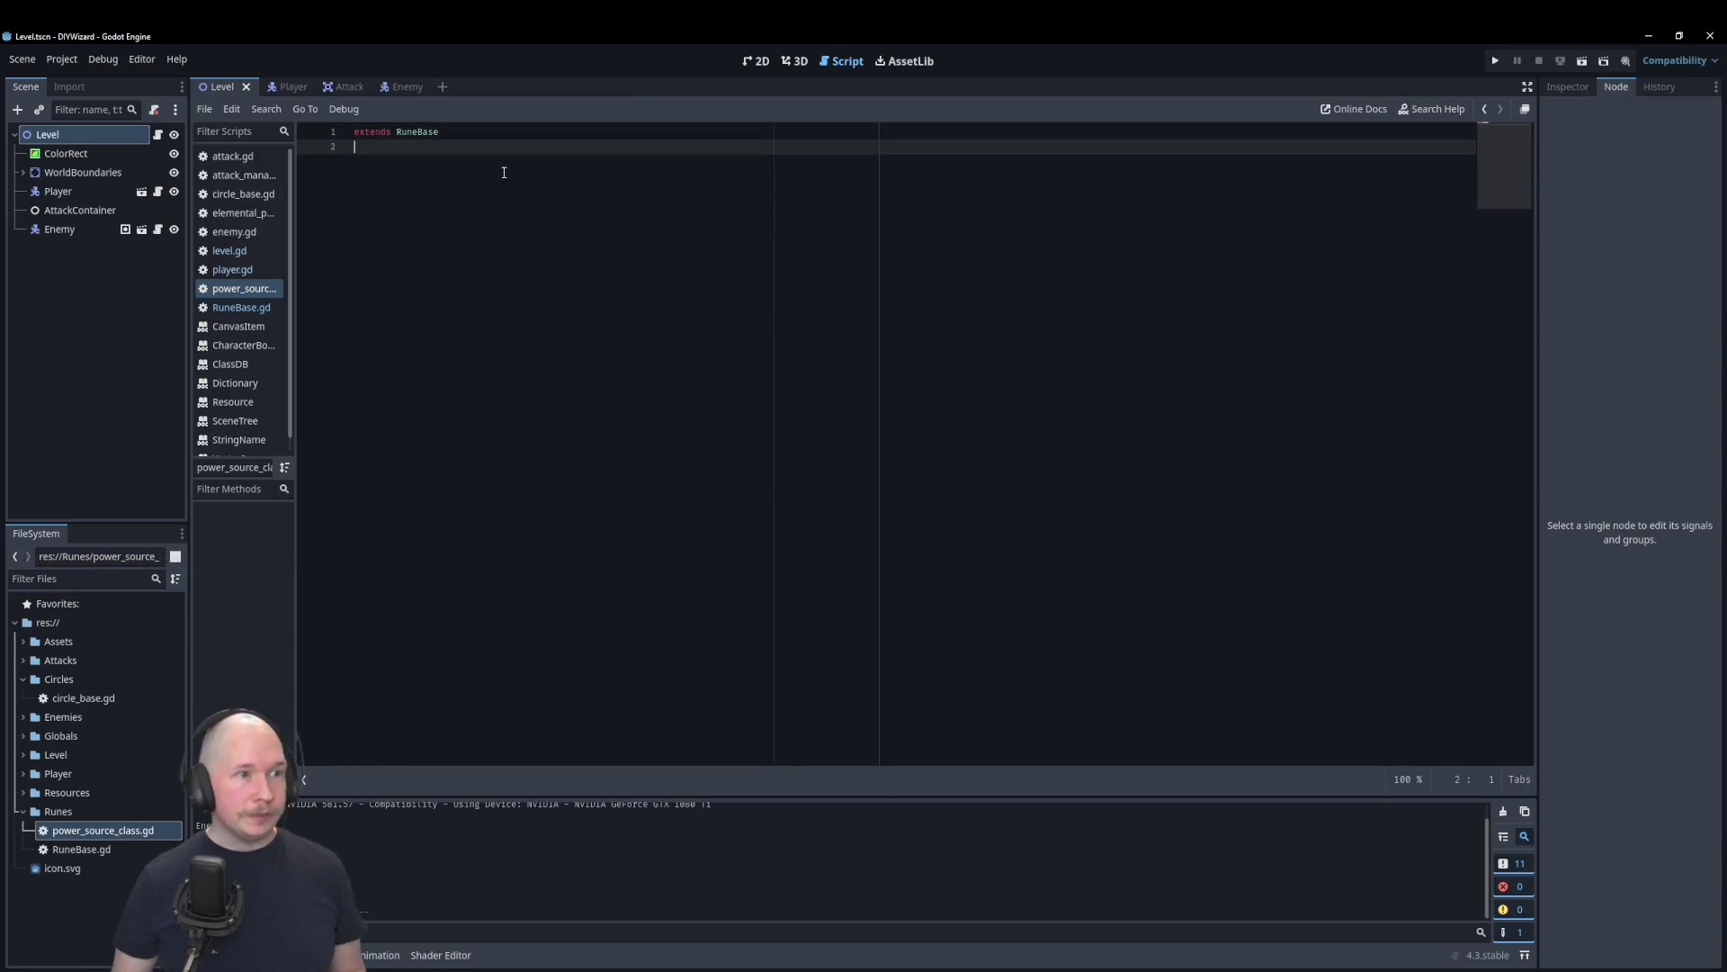
key(Up)
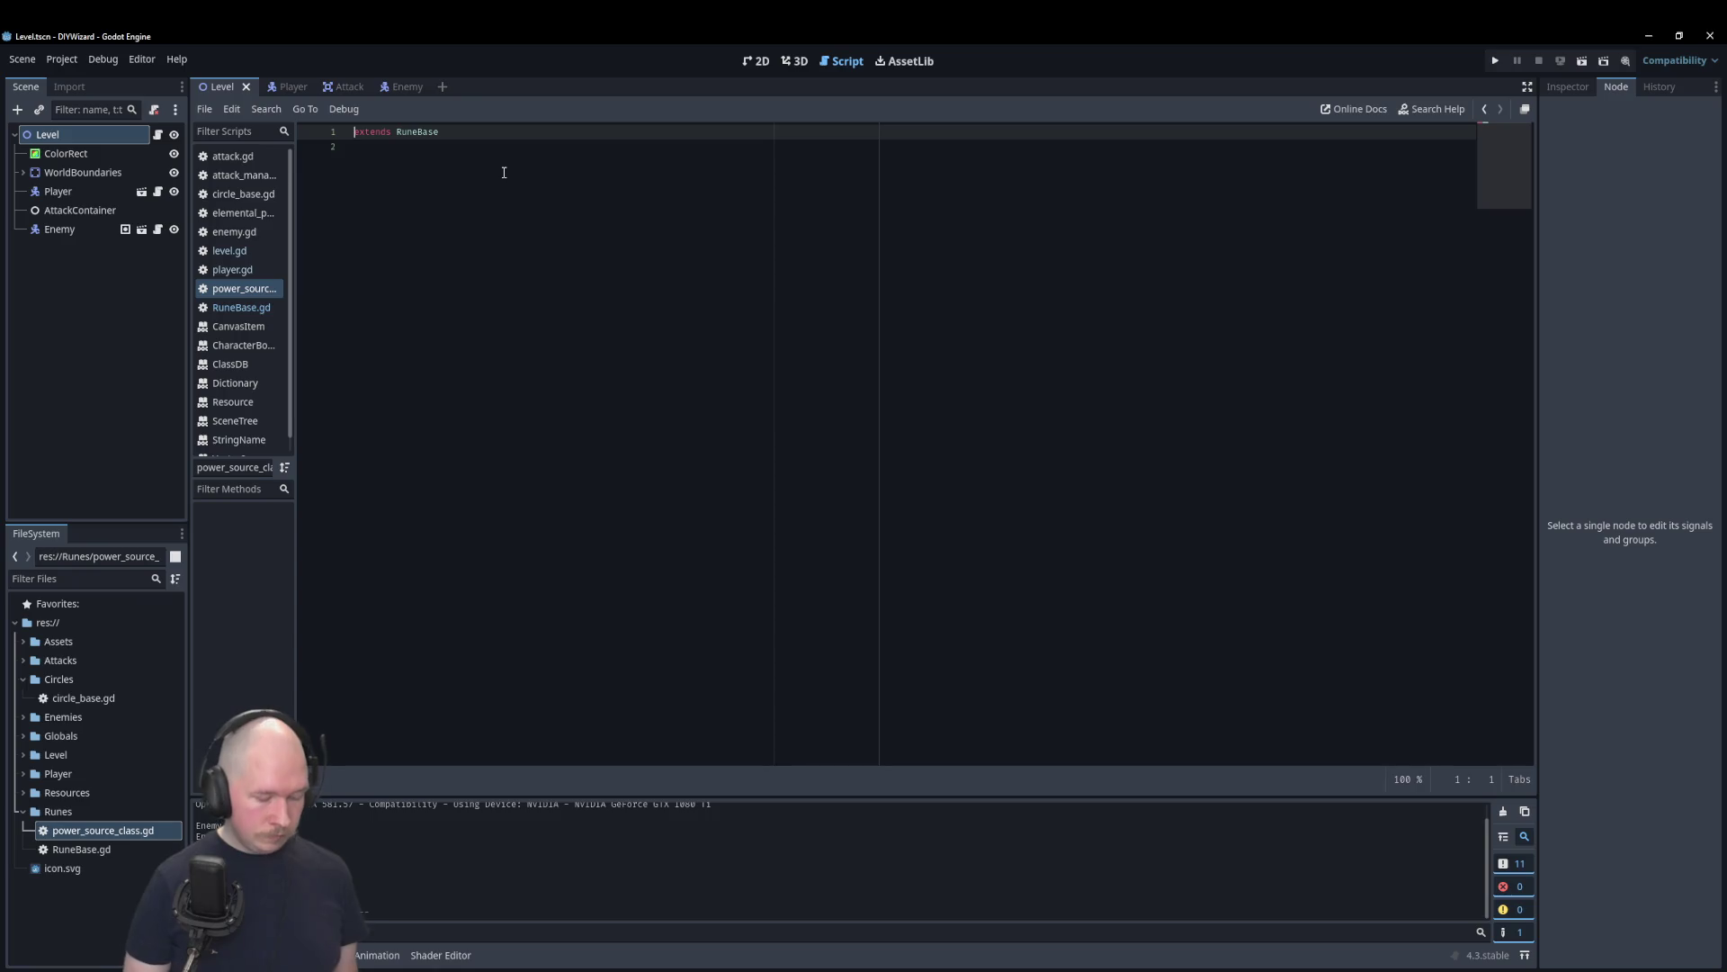
key(Return)
key(Up)
text(class_nam)
key(Return)
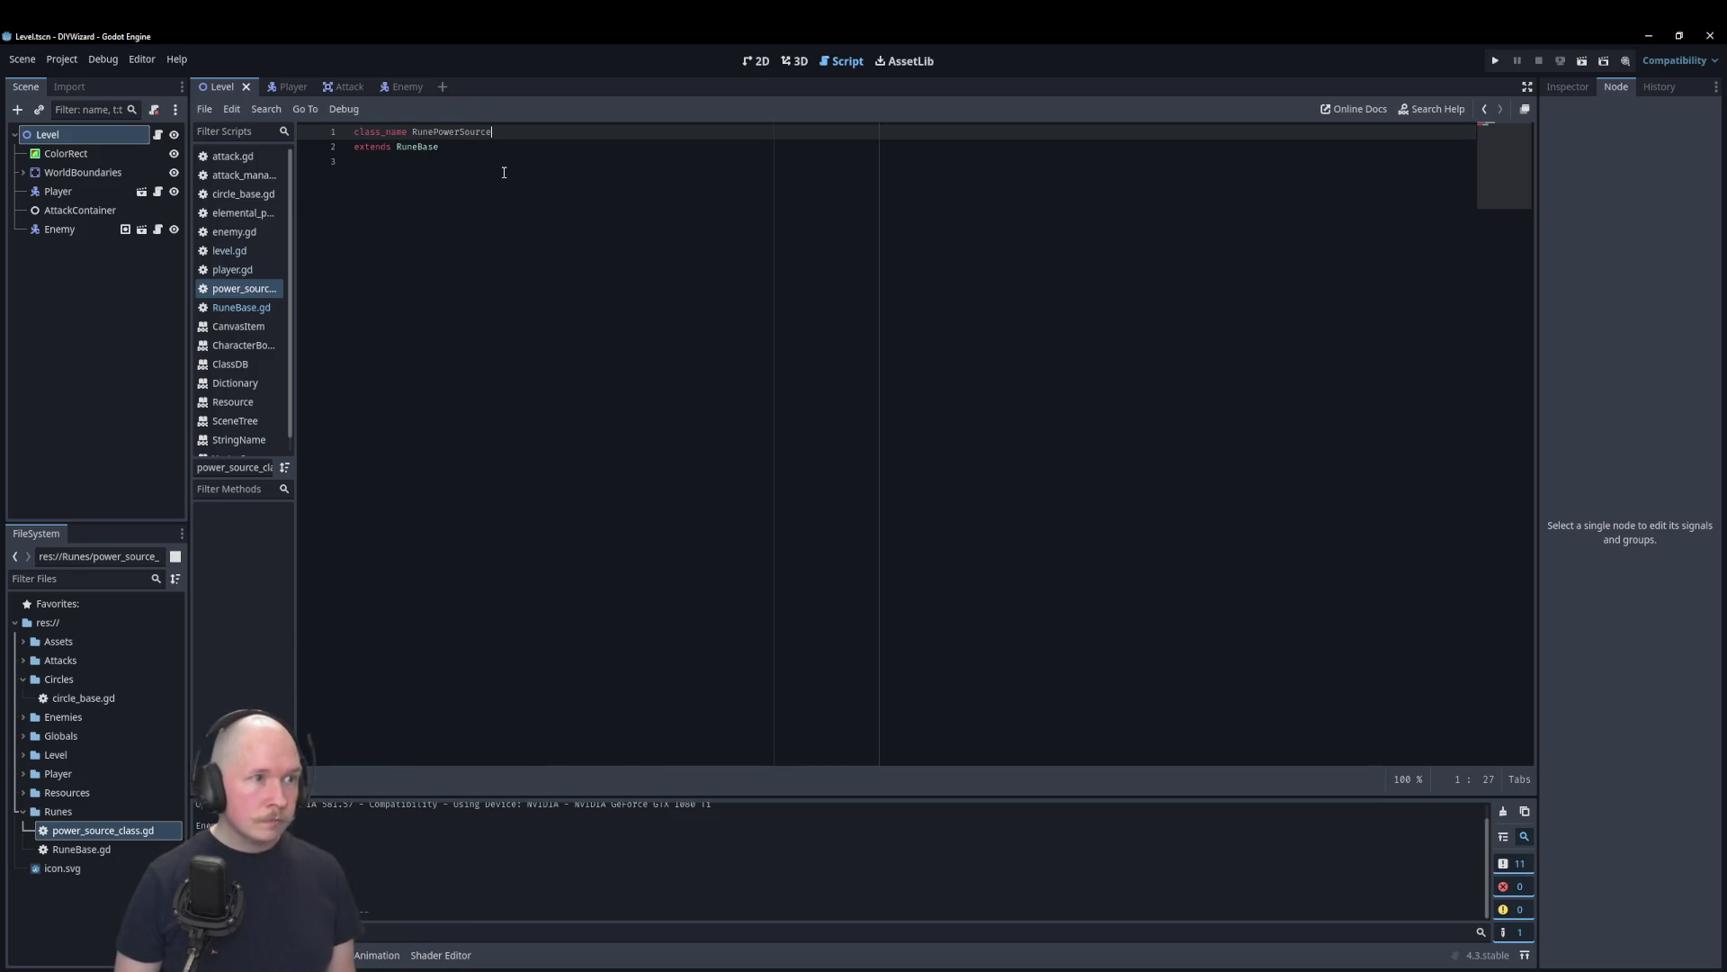
click(503, 171)
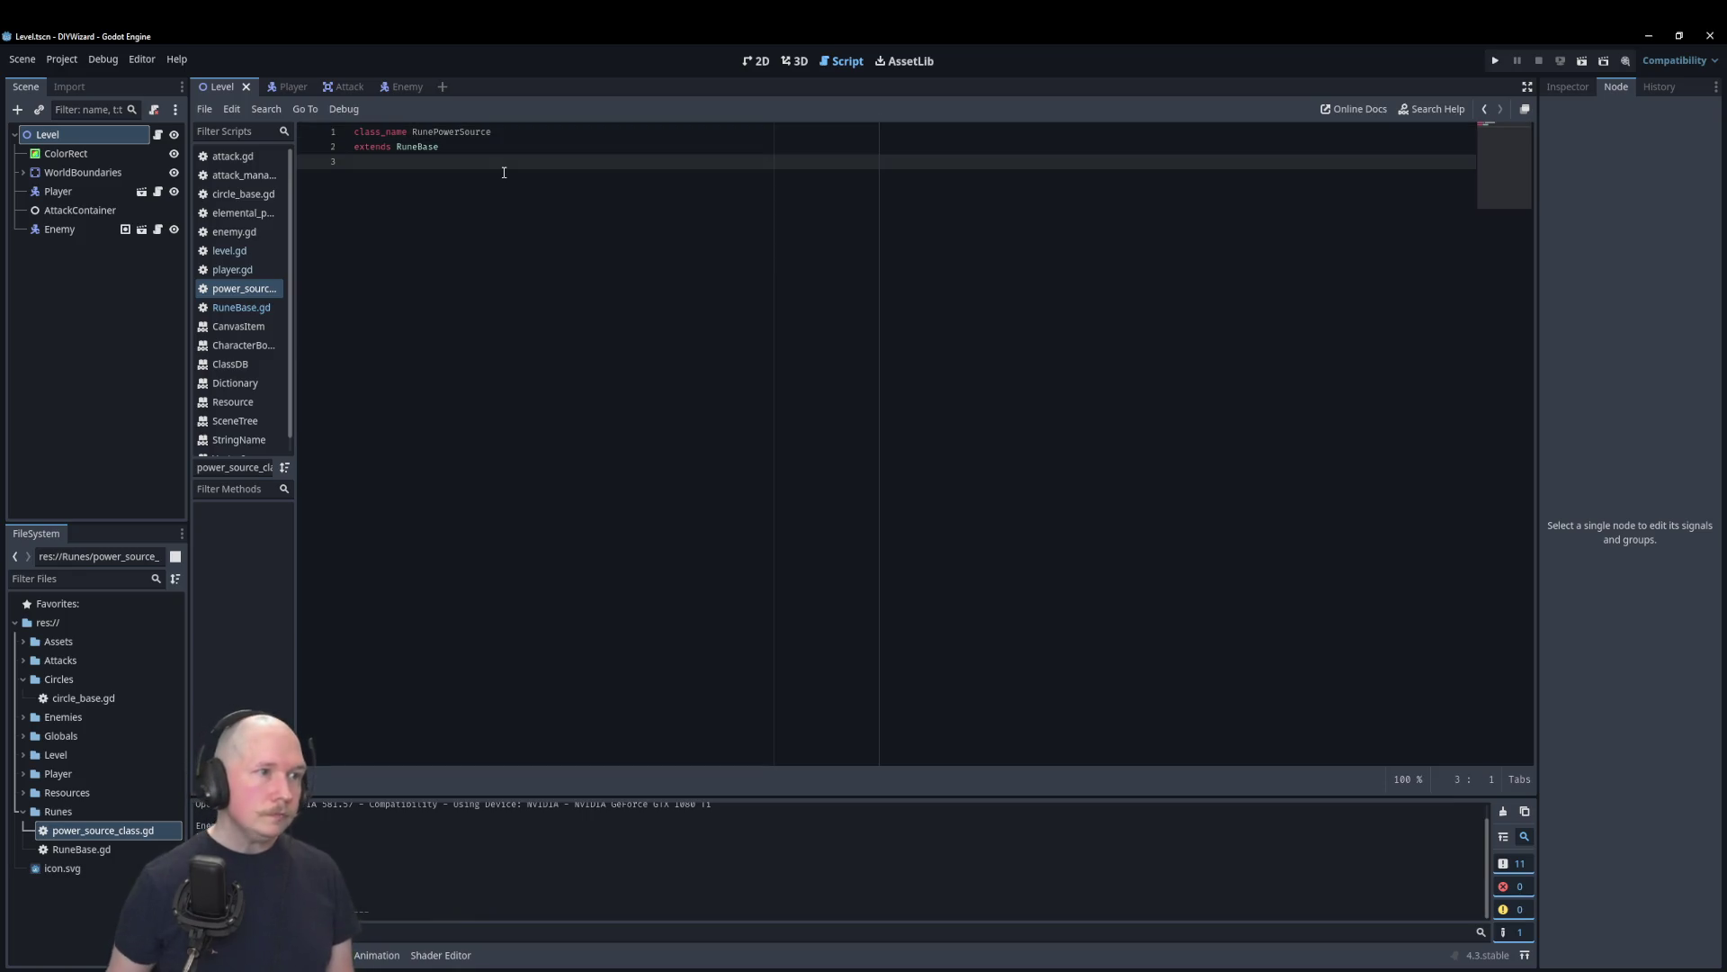
key(Return)
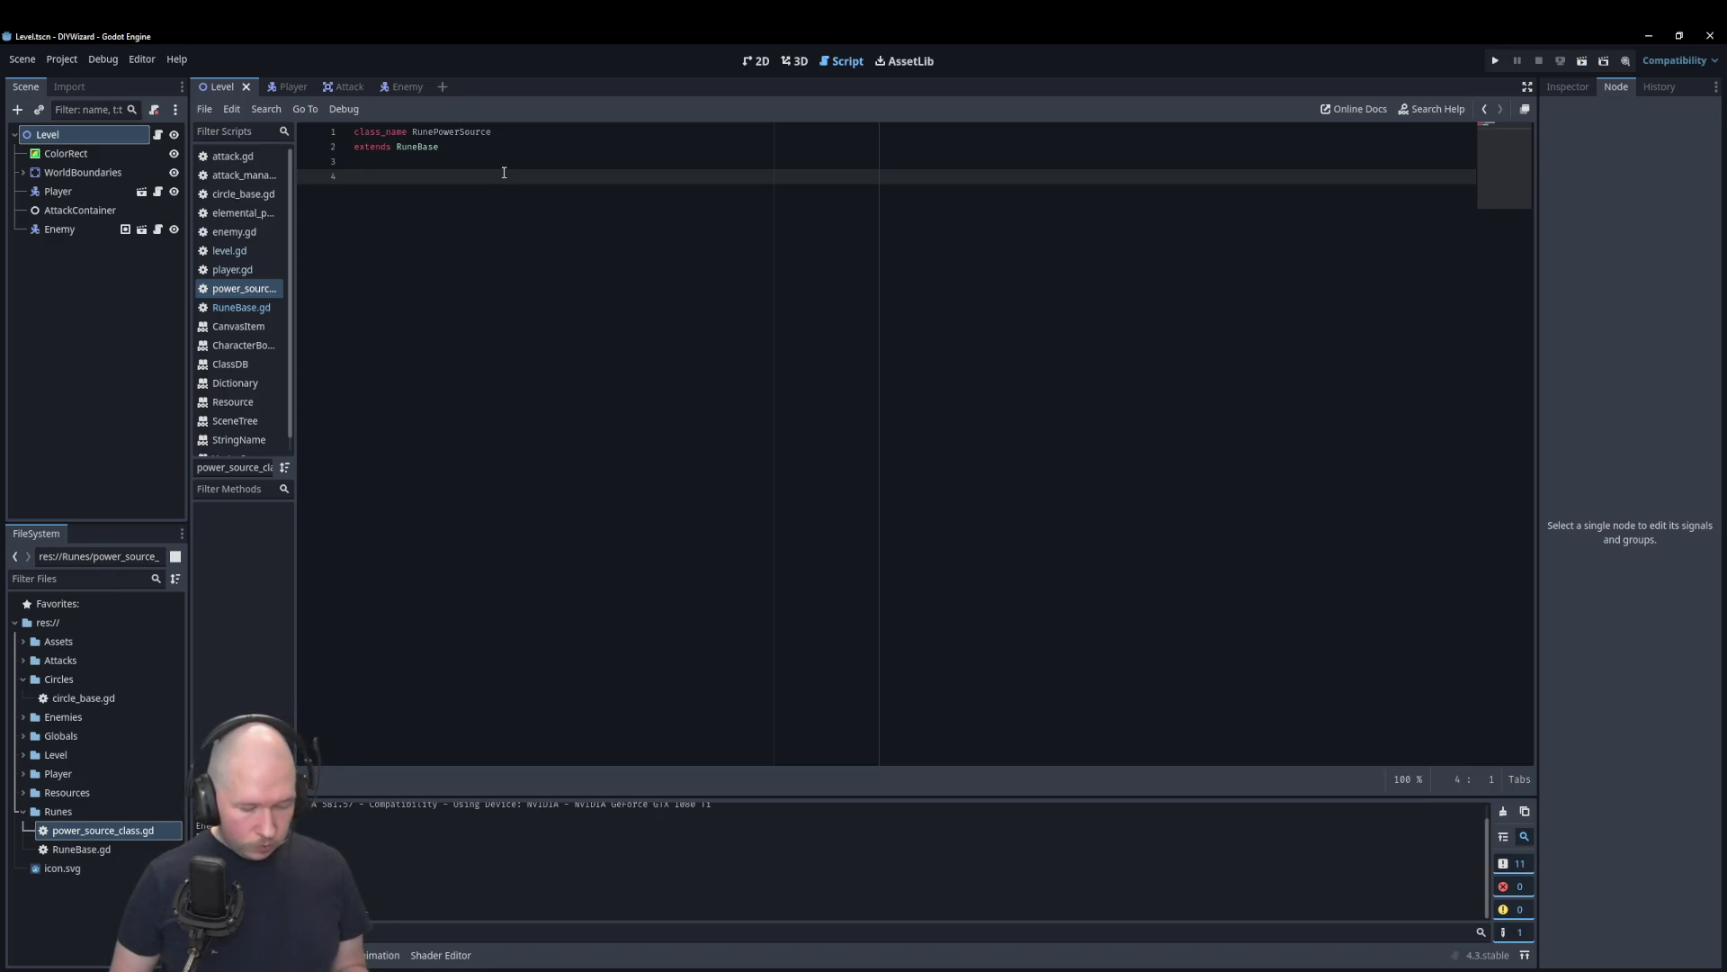
Step: Declare var inputPower: float with a '# TODO: new resource type for' comment
text(var )
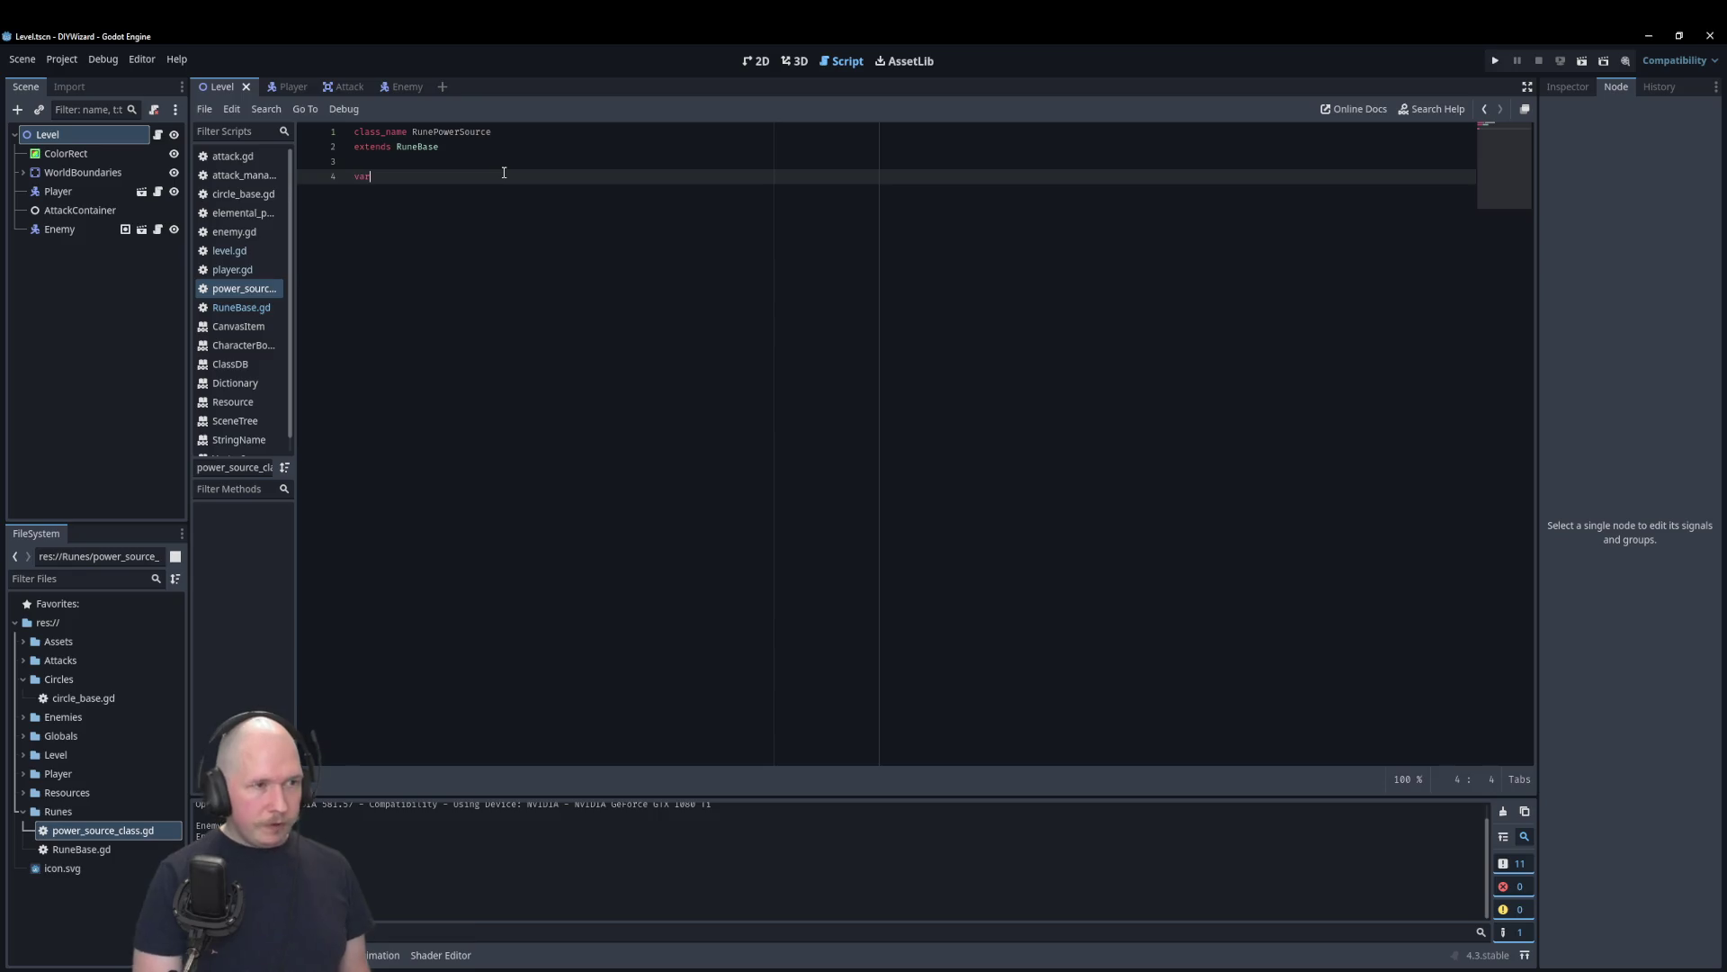
text(inputPower)
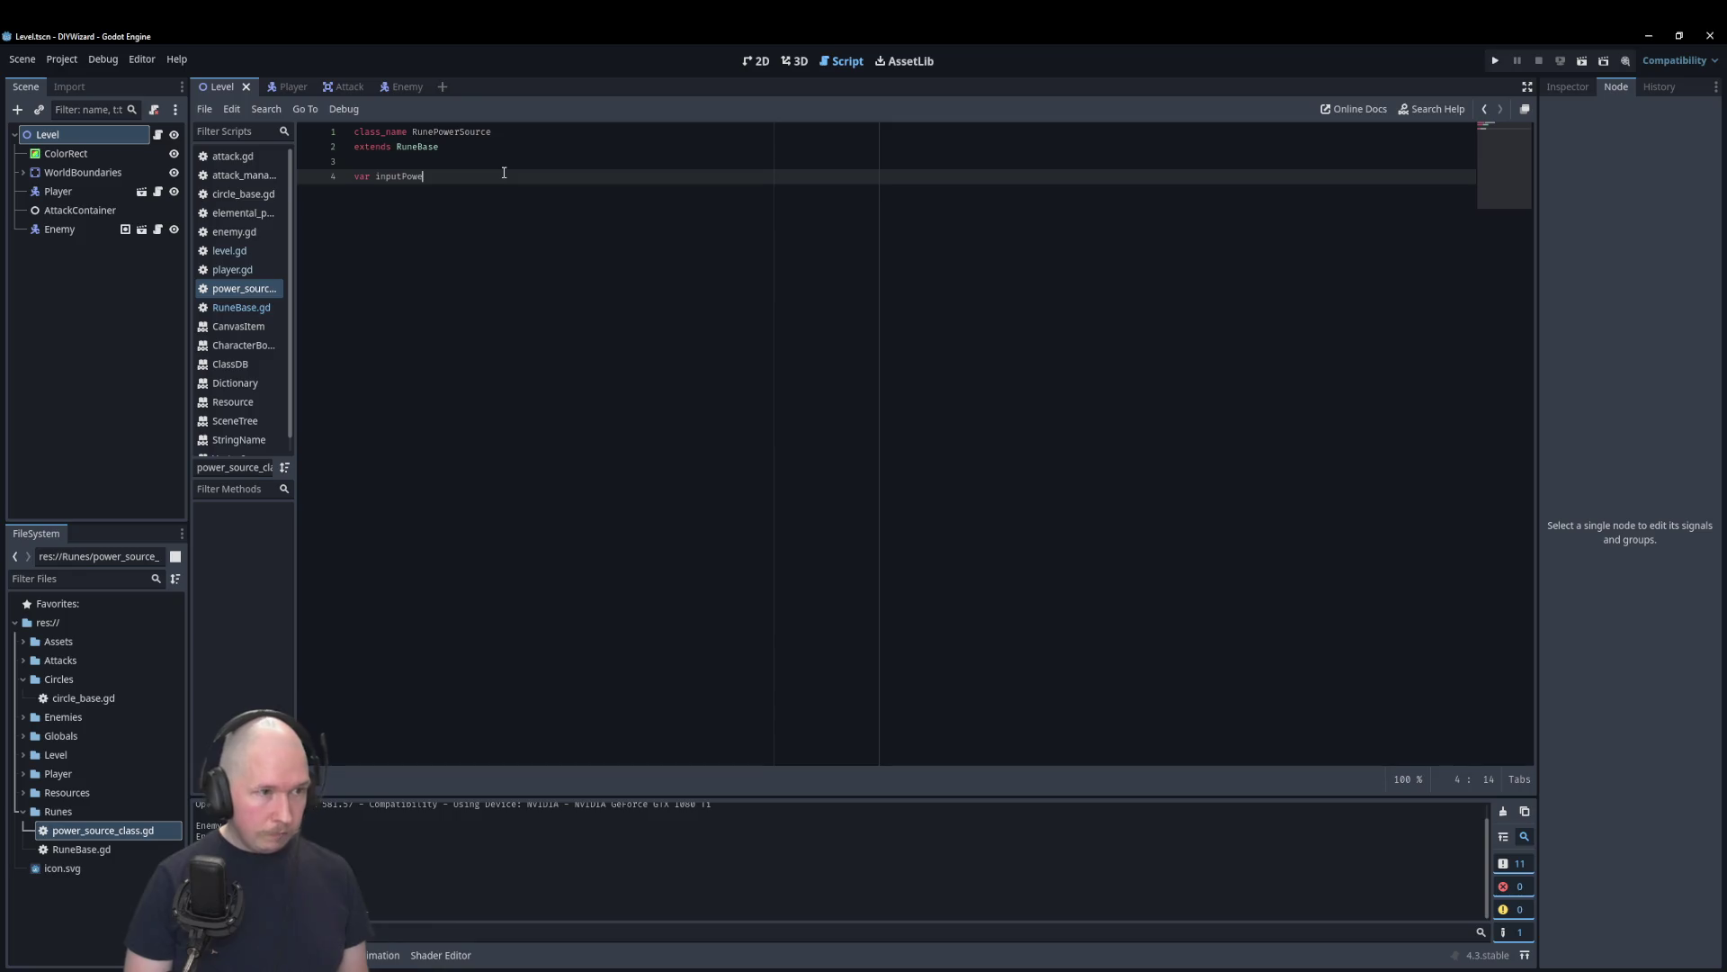
text(: float)
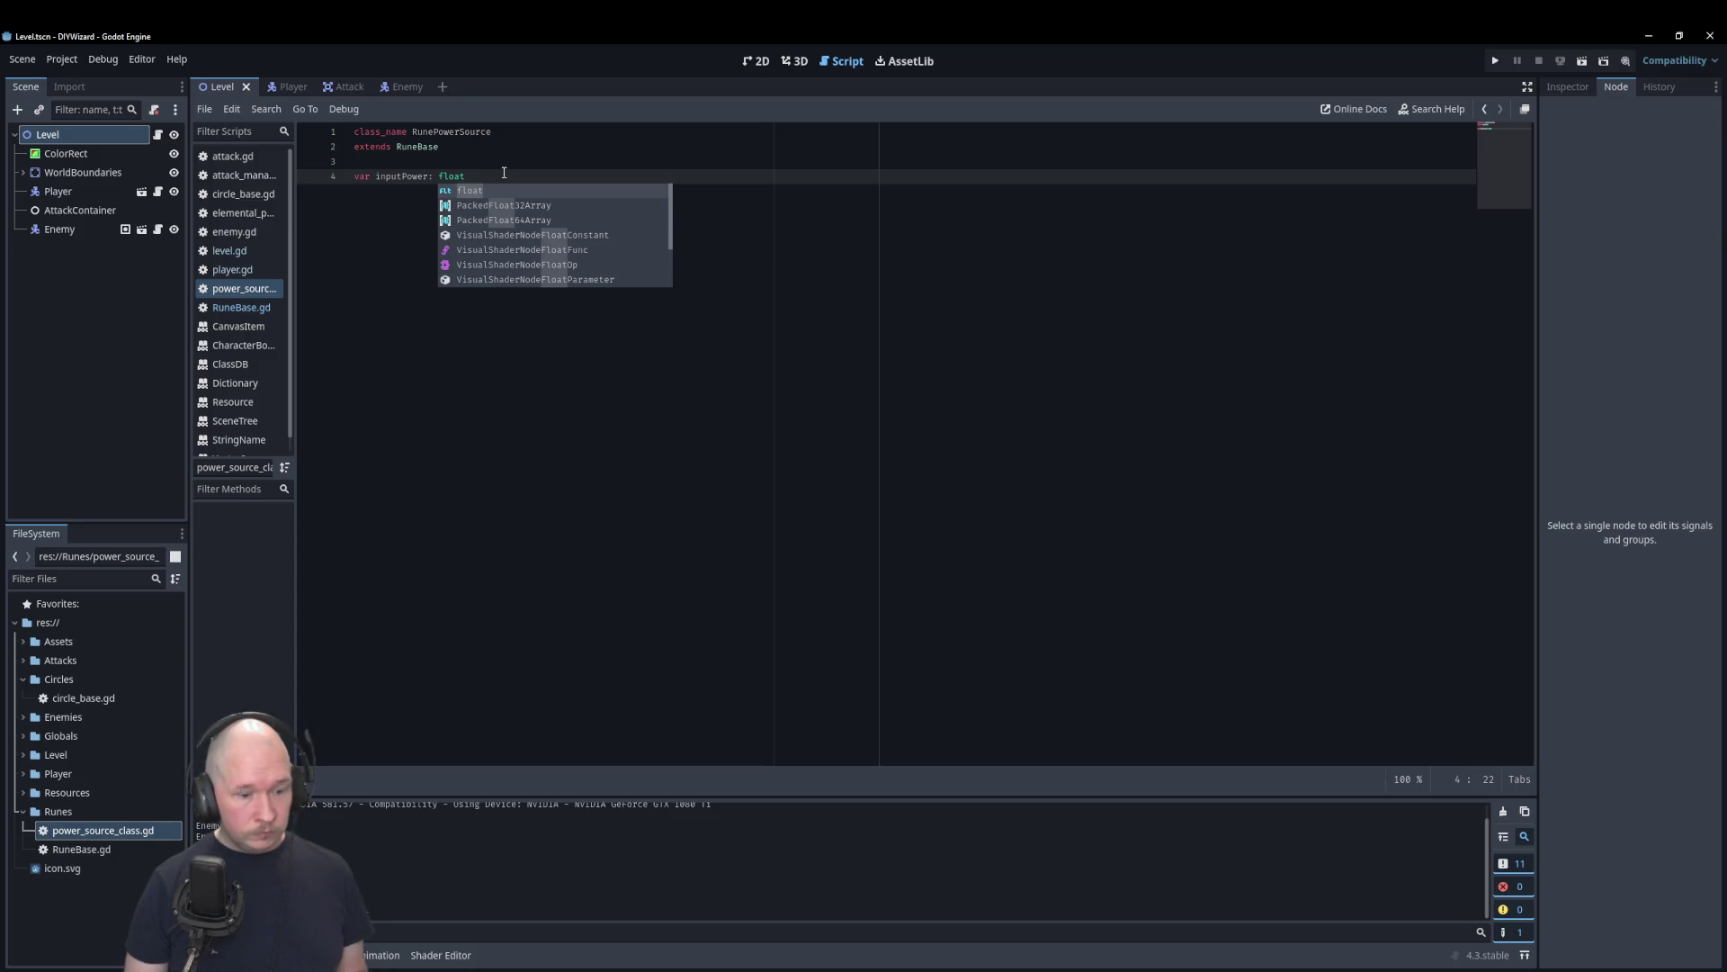
text( =)
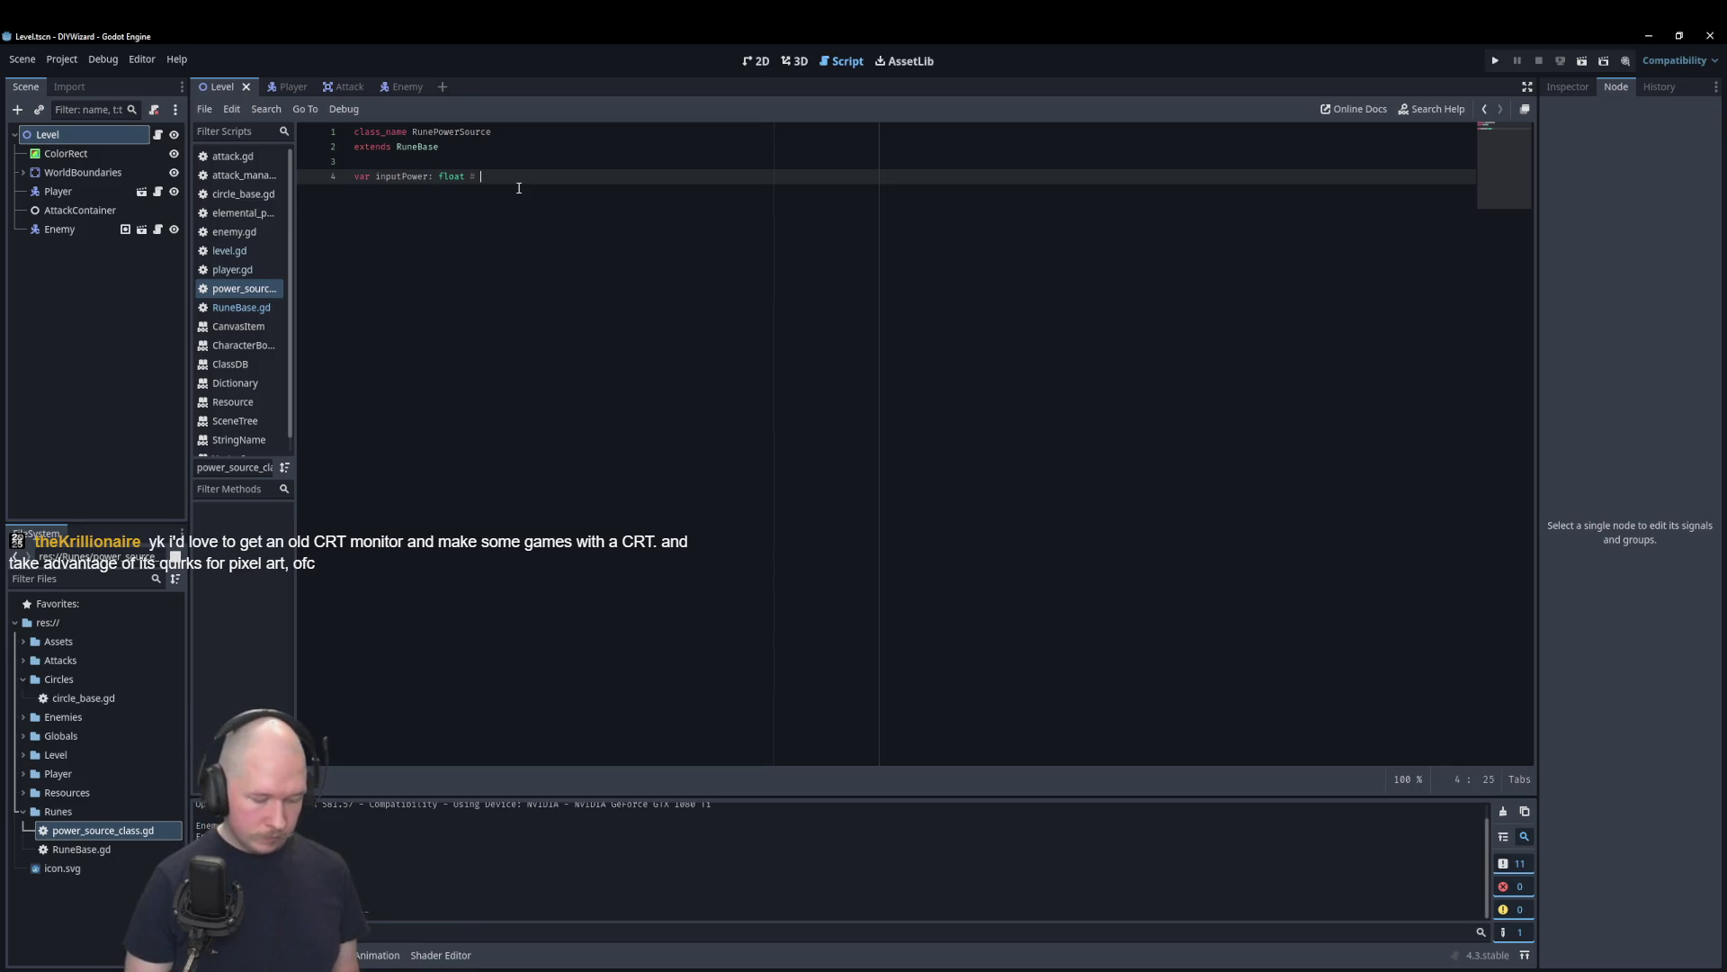
key(BackSpace)
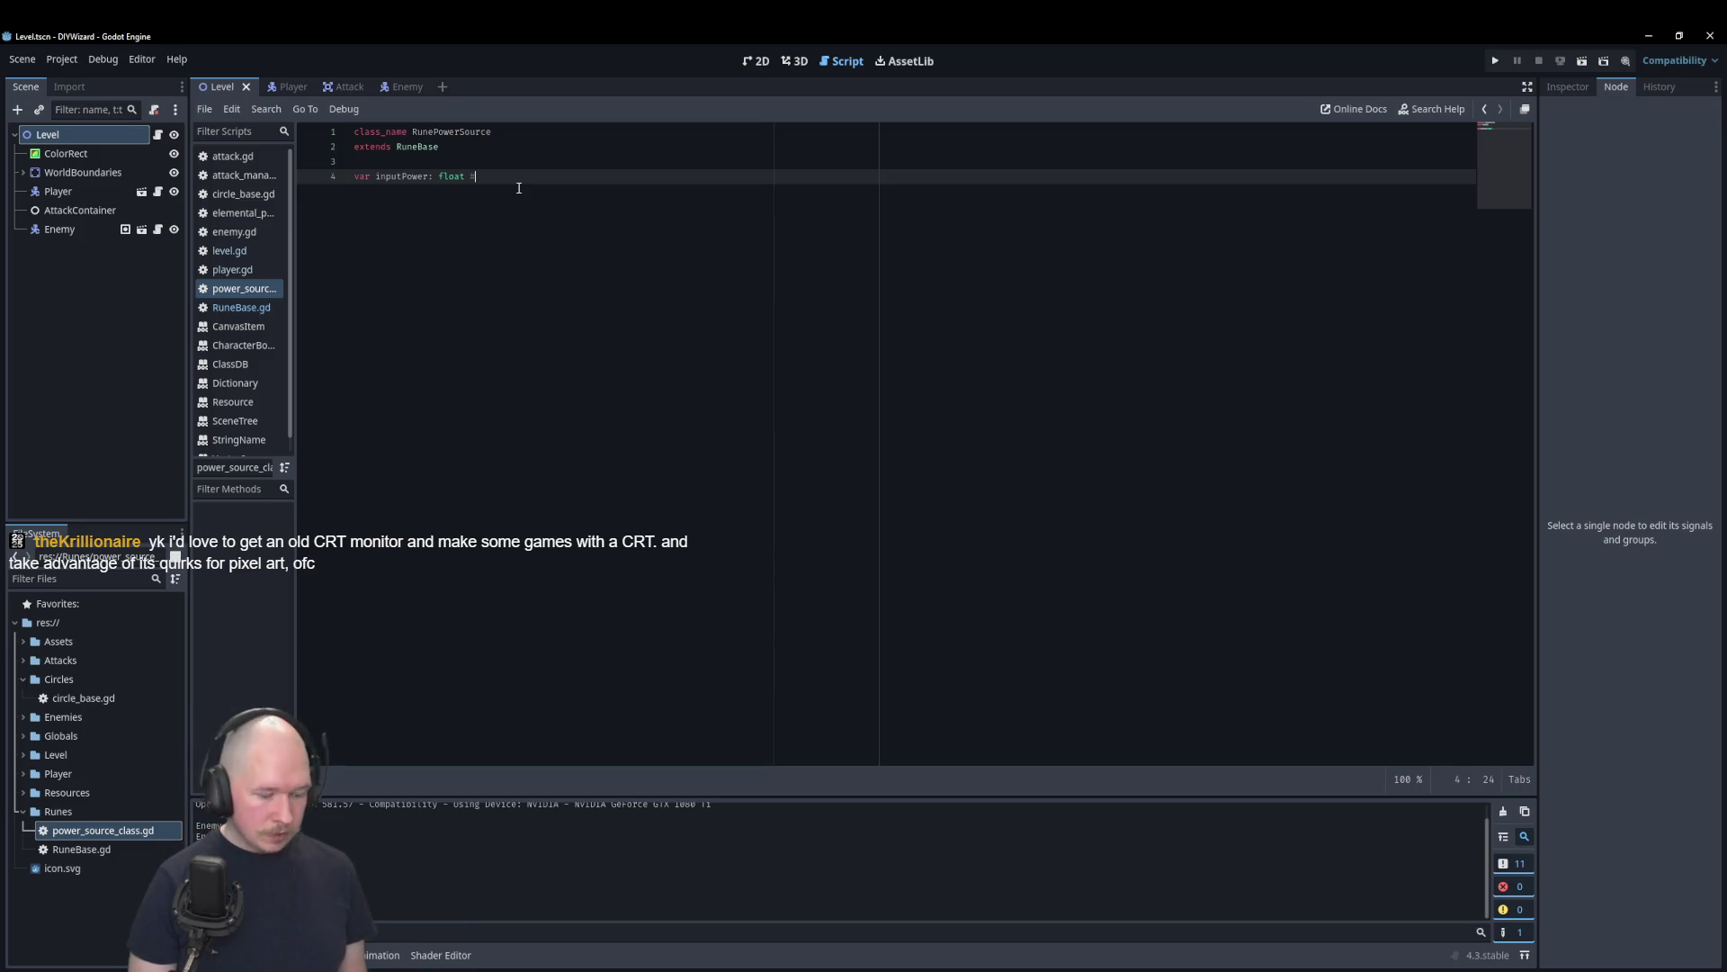
text( TOD)
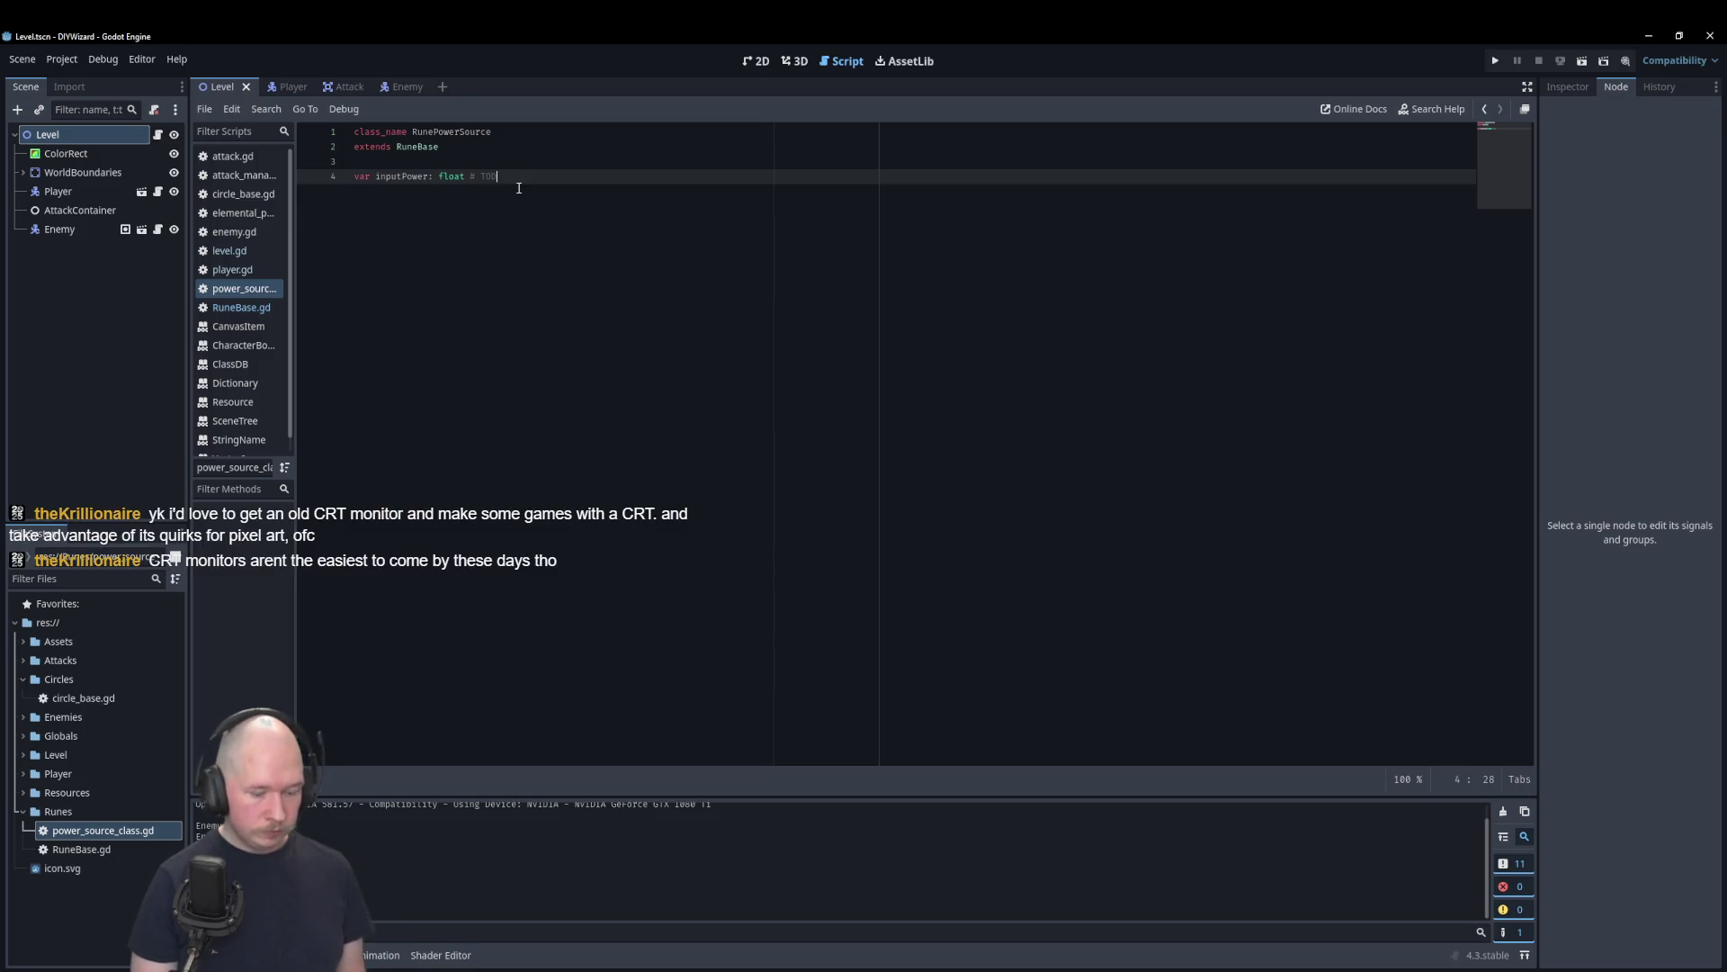
text(O: new resource type for)
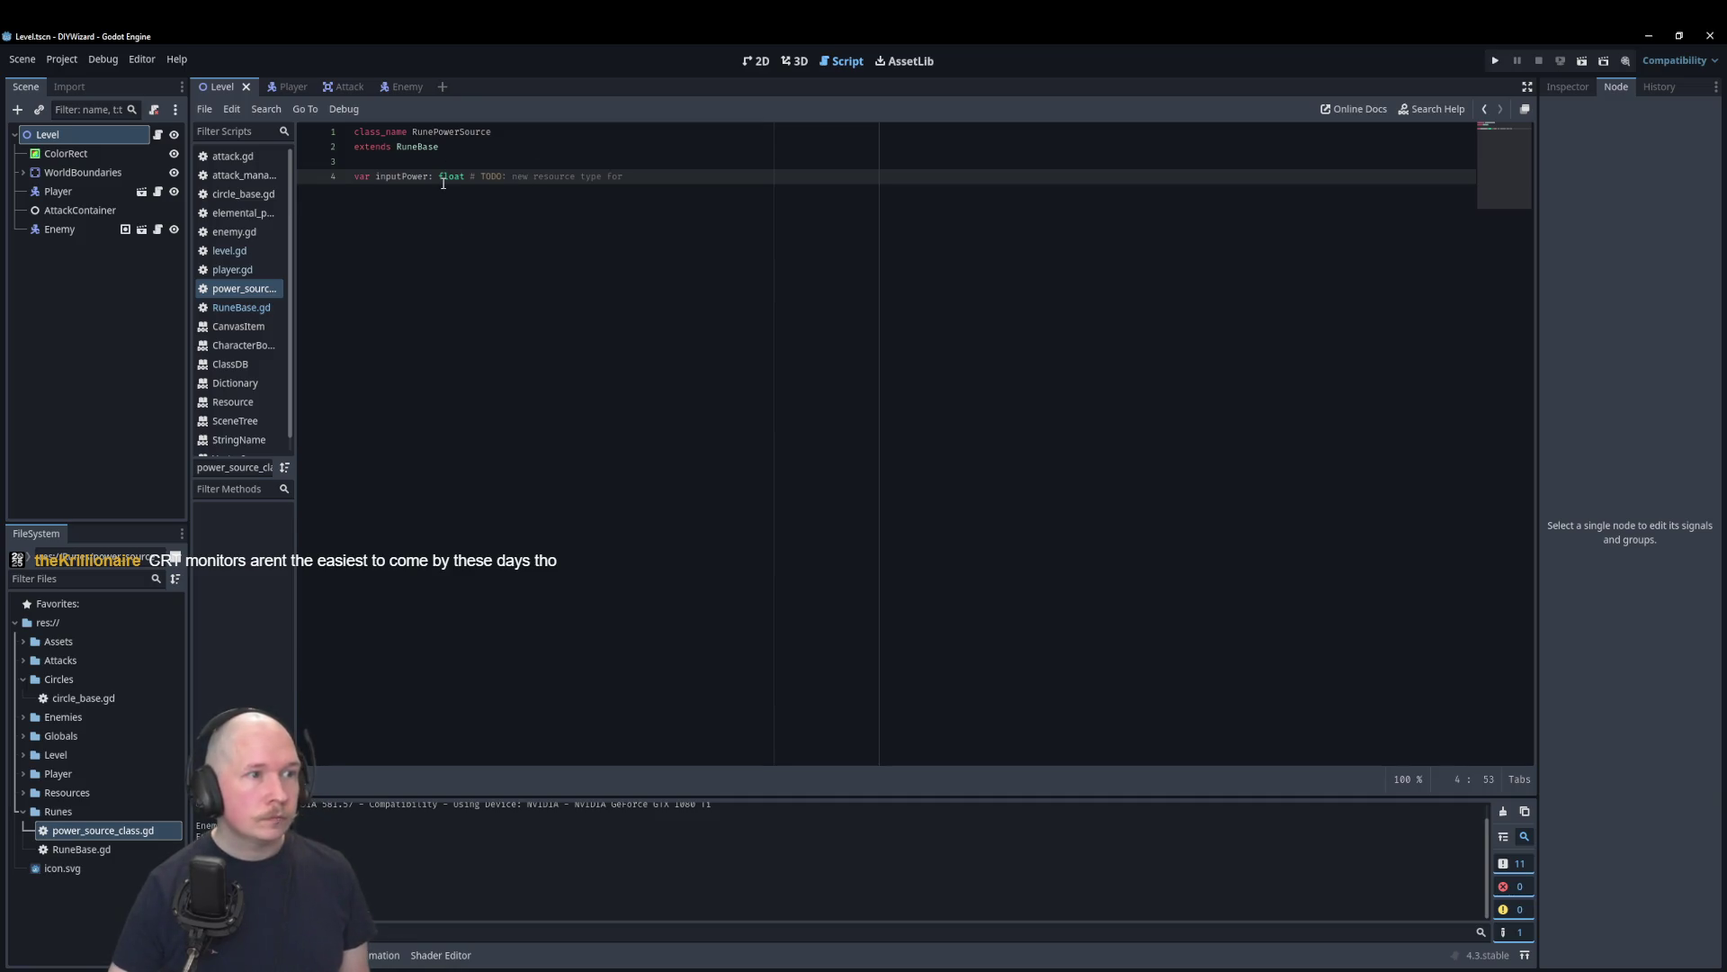
drag(438, 176, 764, 183)
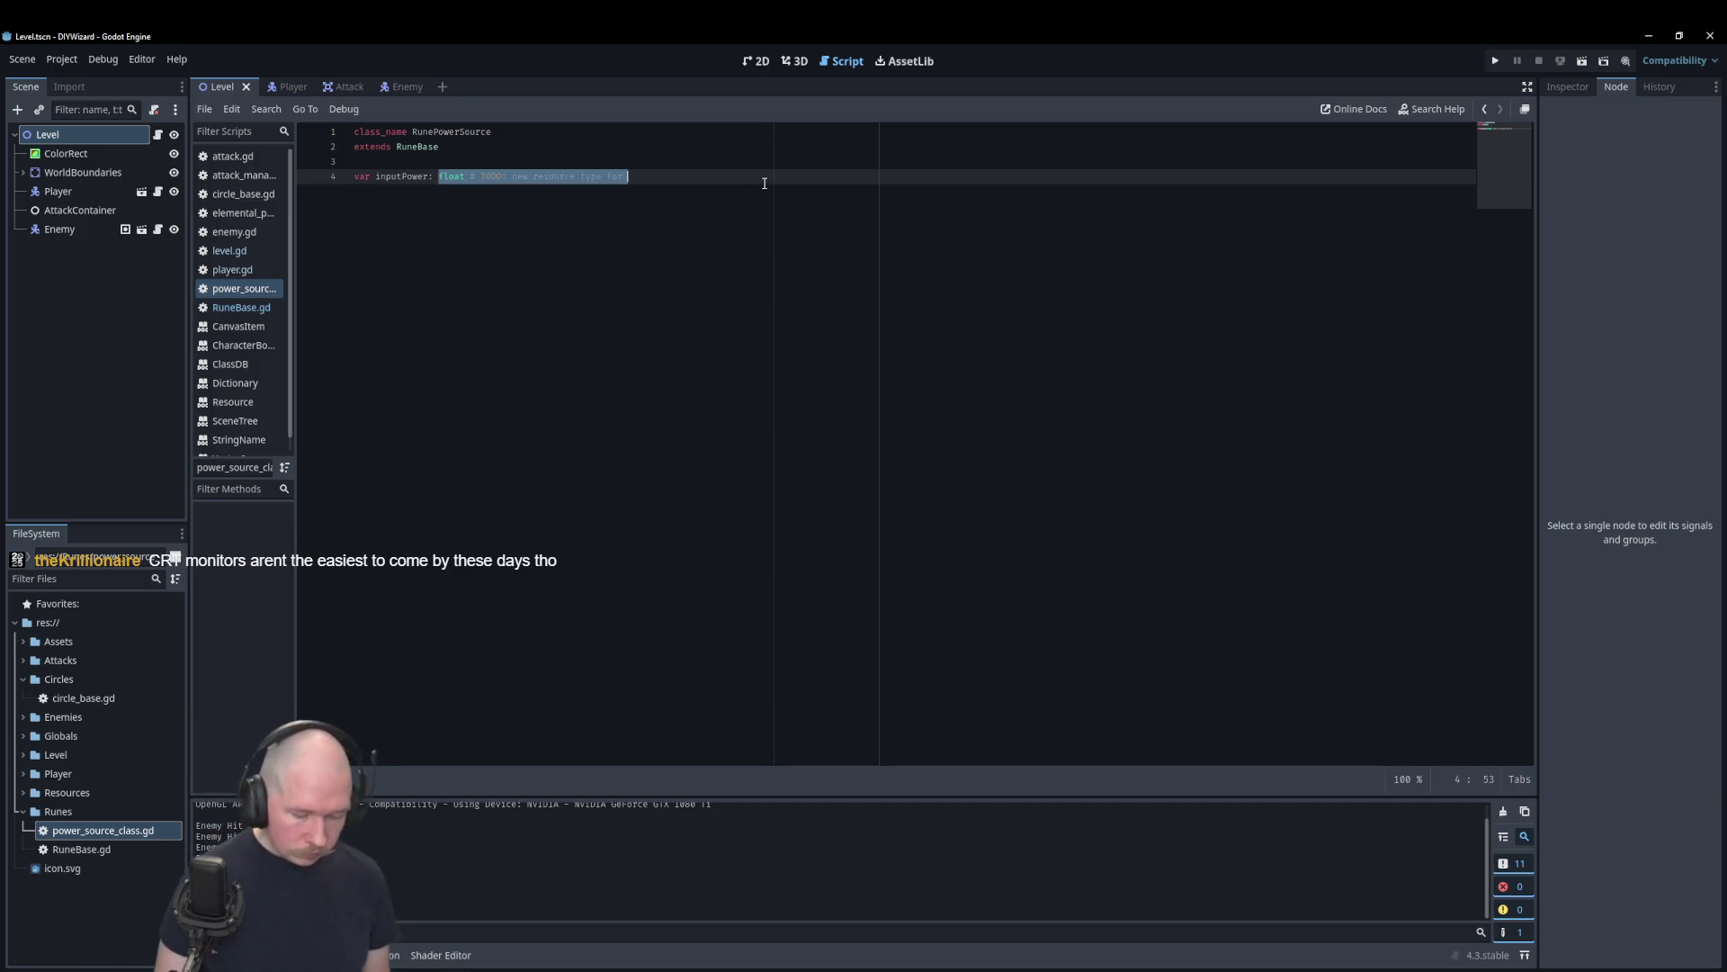
Step: Retype inputPower as elemental_power_resource without a default, and begin another var line below
text(elem)
key(Return)
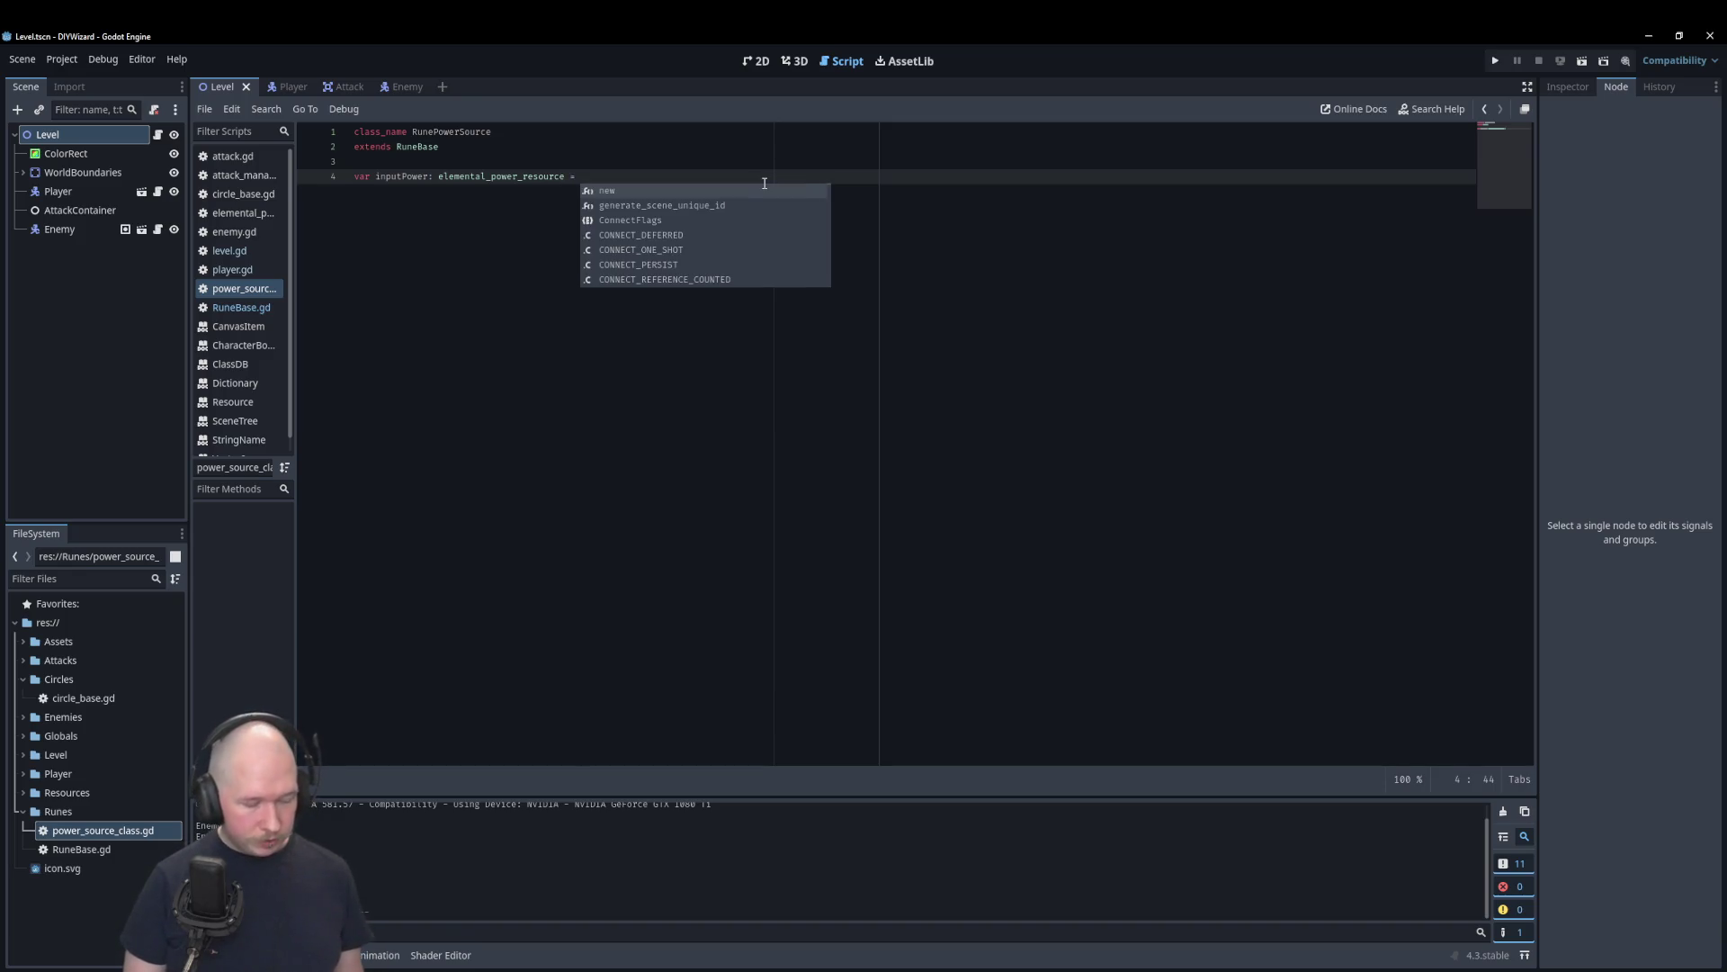
text(E)
key(BackSpace)
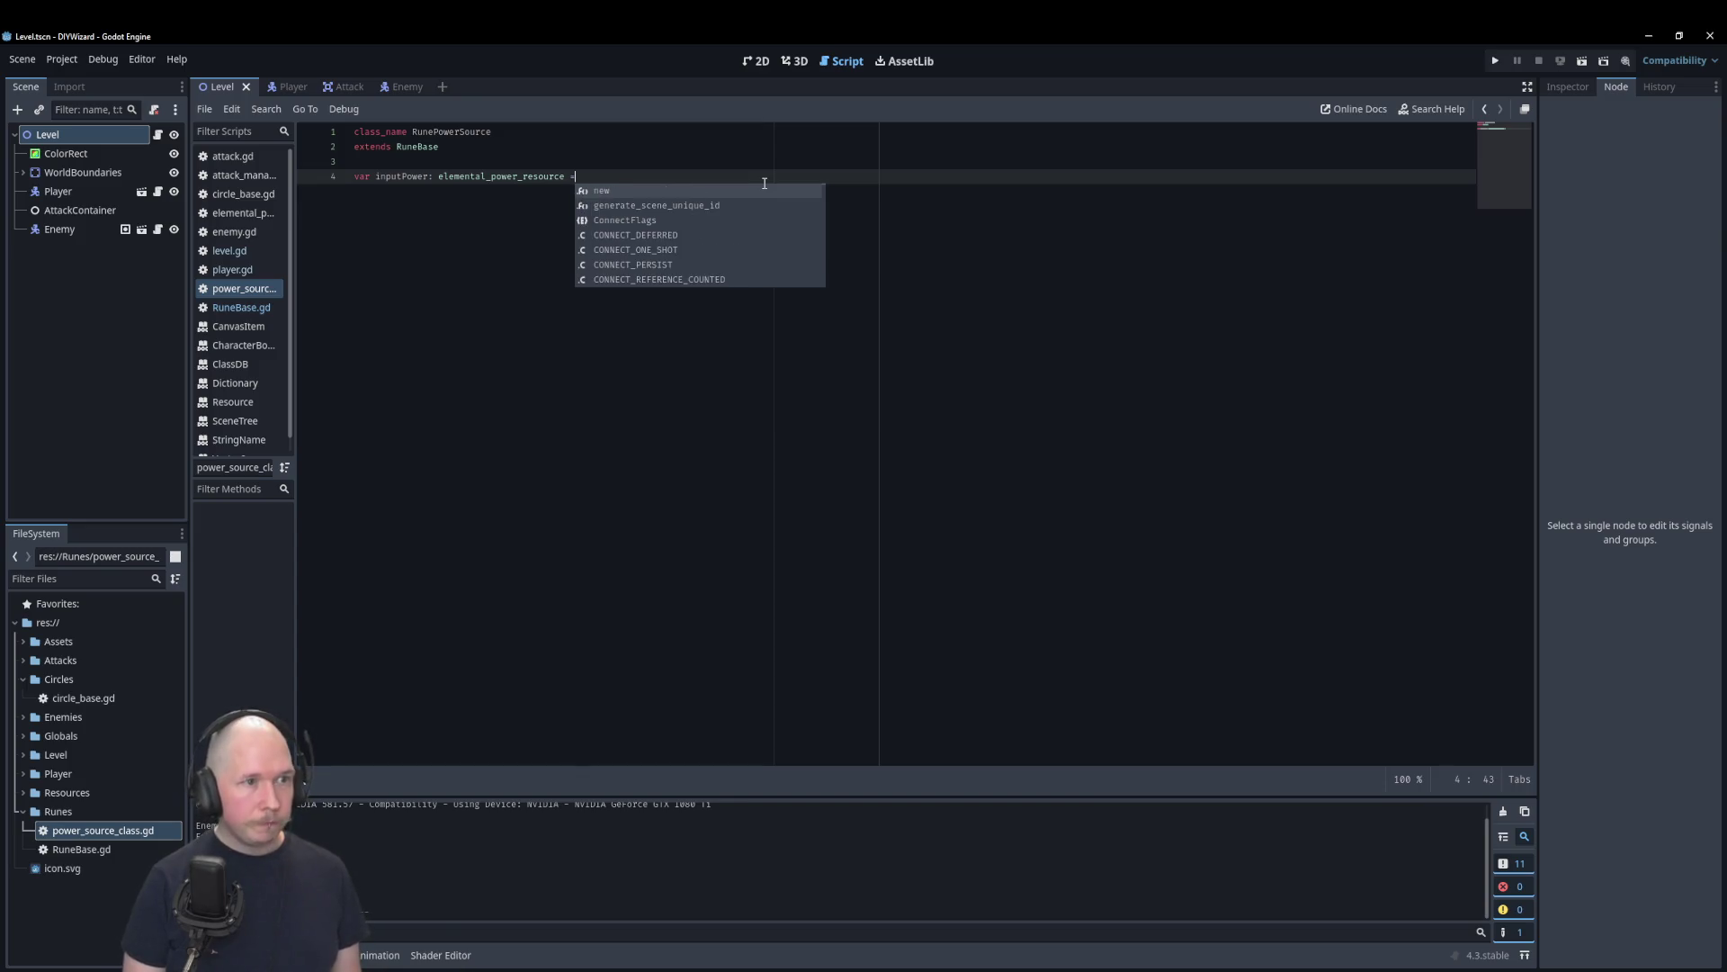
key(BackSpace)
key(BackSpace)
key(BackSpace)
key(Return)
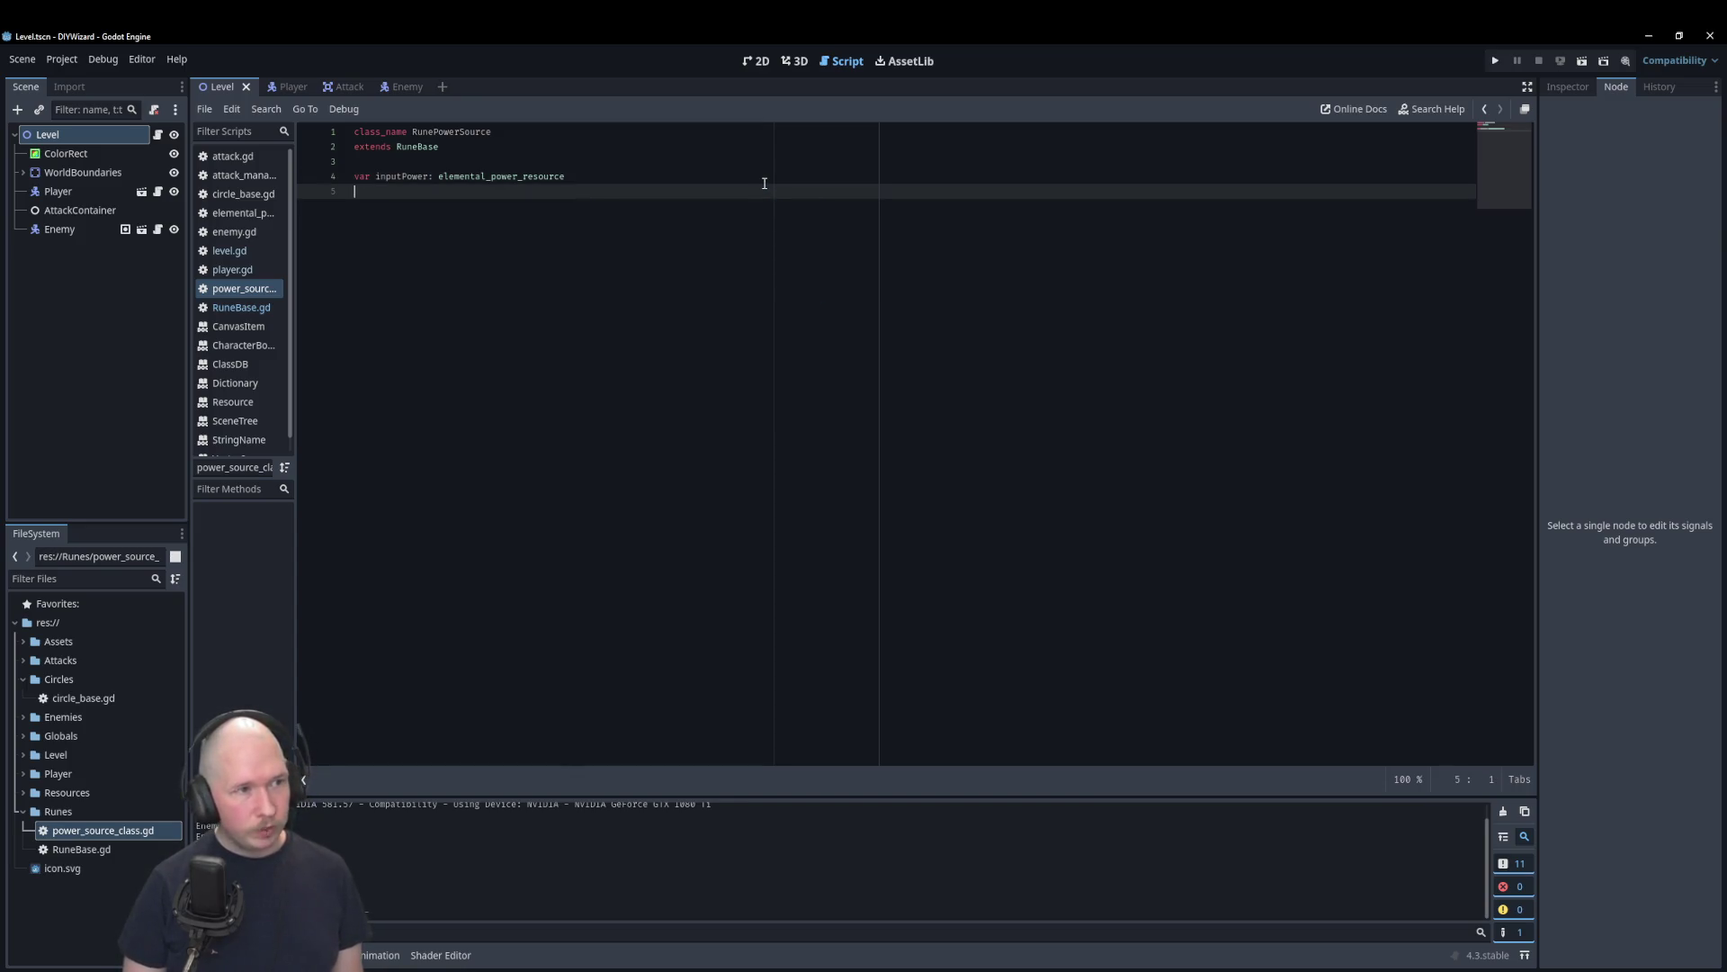
text(var)
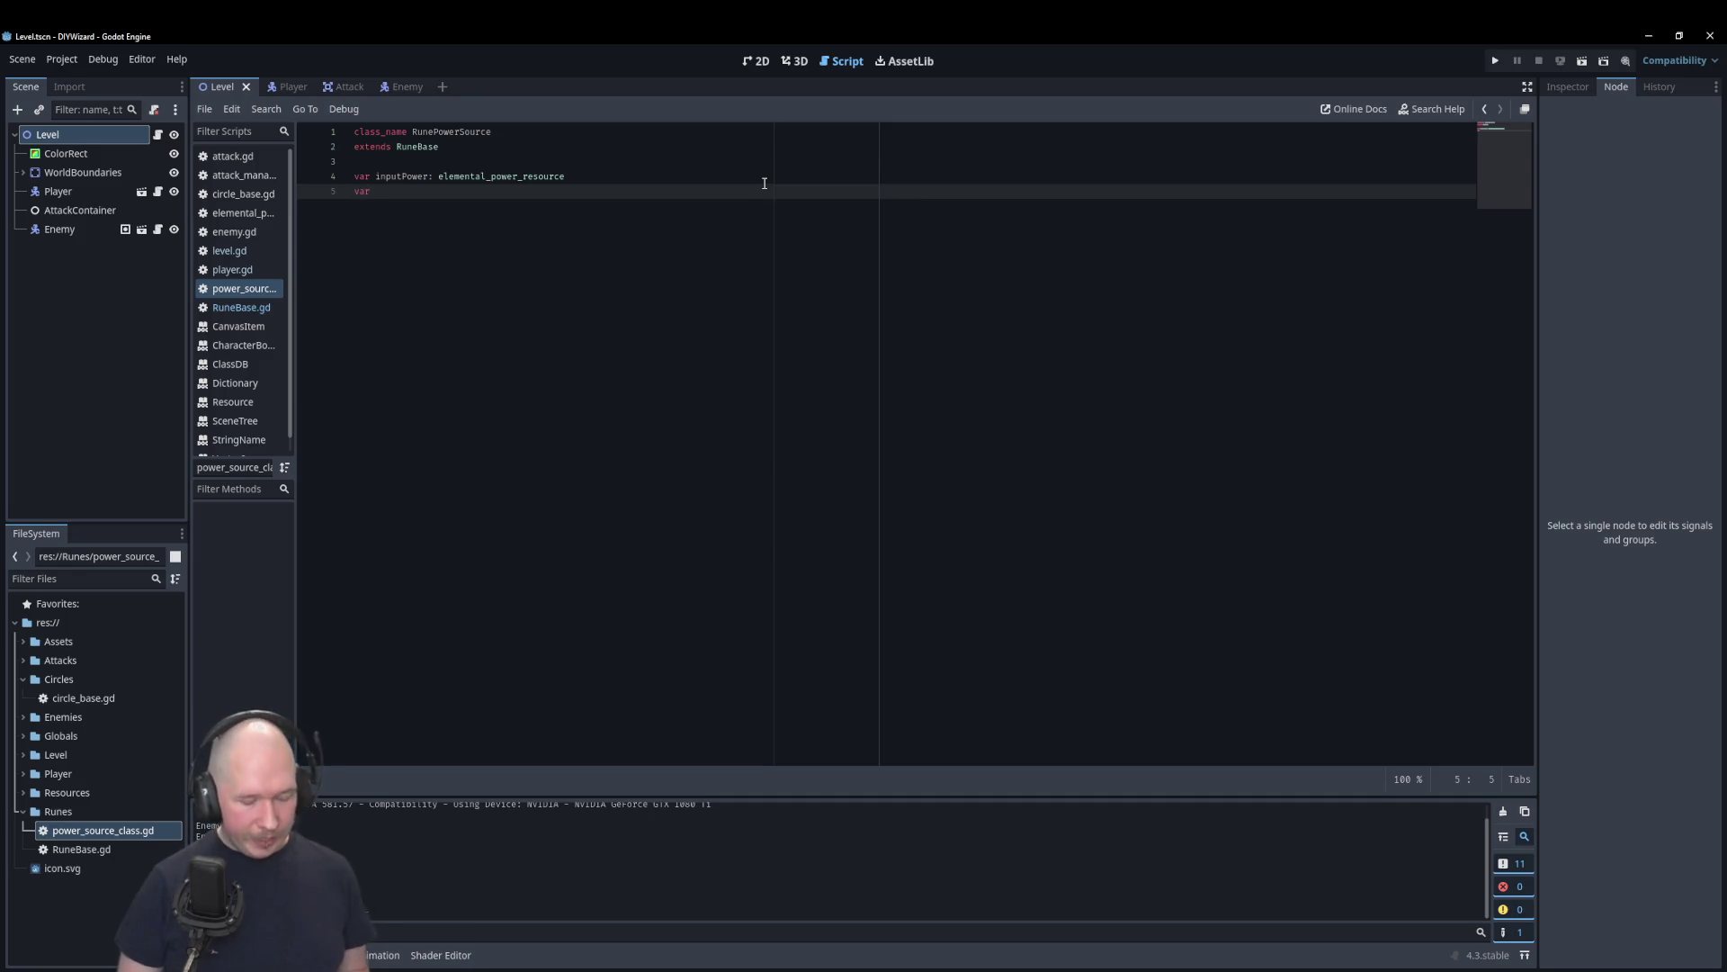